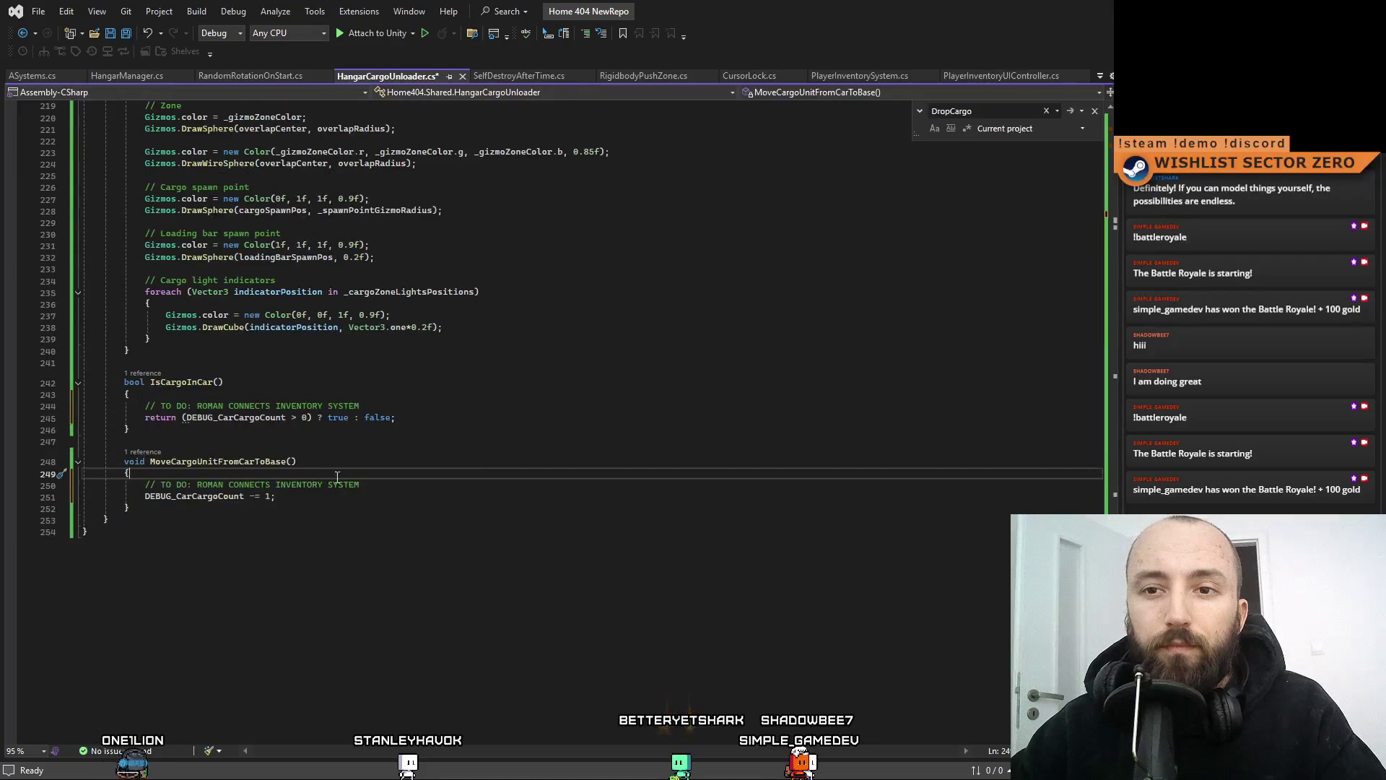
Search HangarCargoUnloader.cs for MoveCargoUnitFromCarToBase and jump to where it is called
{"action": "double_click", "coordinate": [164, 383]}
{"action": "double_click", "coordinate": [211, 461]}
{"action": "key", "text": "ctrl+f"}
{"action": "key", "text": "Return"}
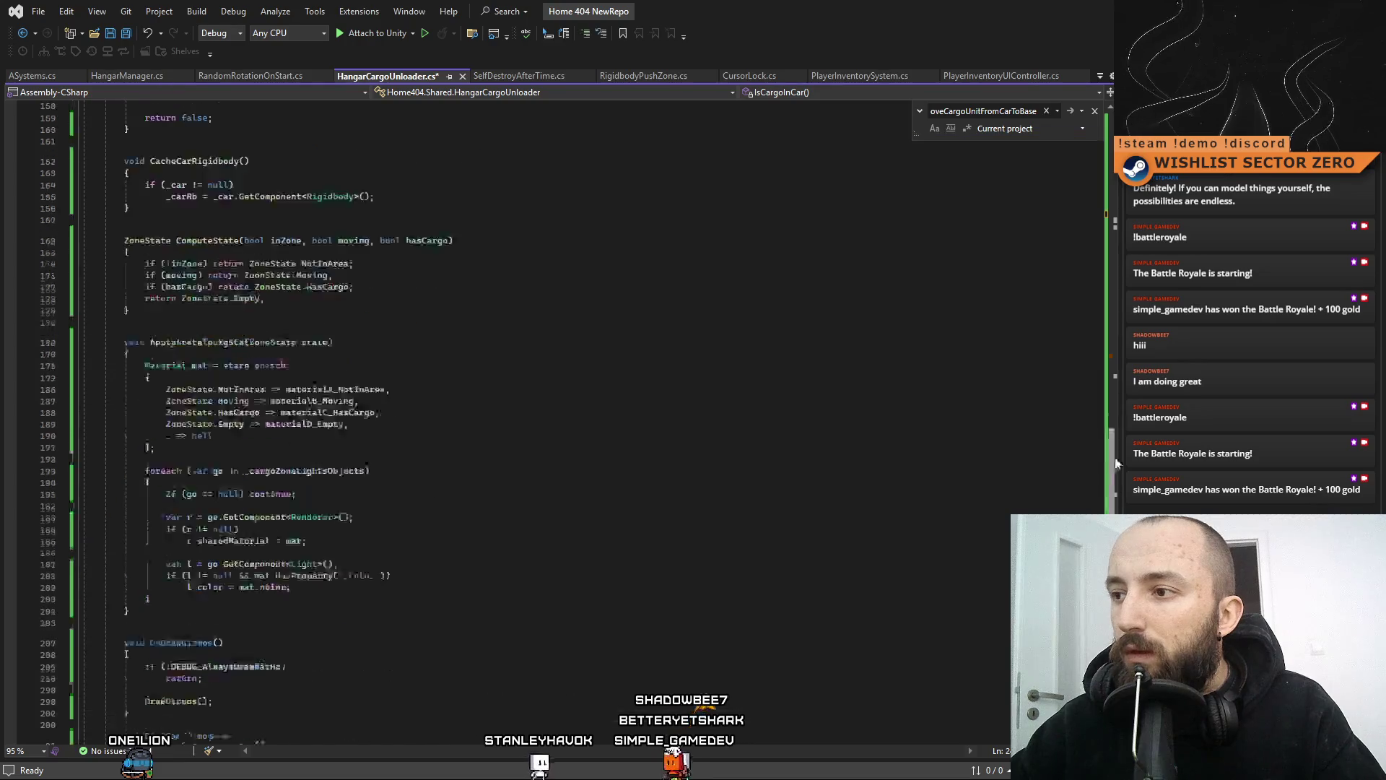
Save HangarCargoUnloader.cs and return to Unity so it recompiles
{"action": "left_click", "coordinate": [810, 316]}
{"action": "left_click", "coordinate": [234, 580]}
{"action": "key", "text": "ctrl+s"}
{"action": "key", "text": "alt+Tab"}
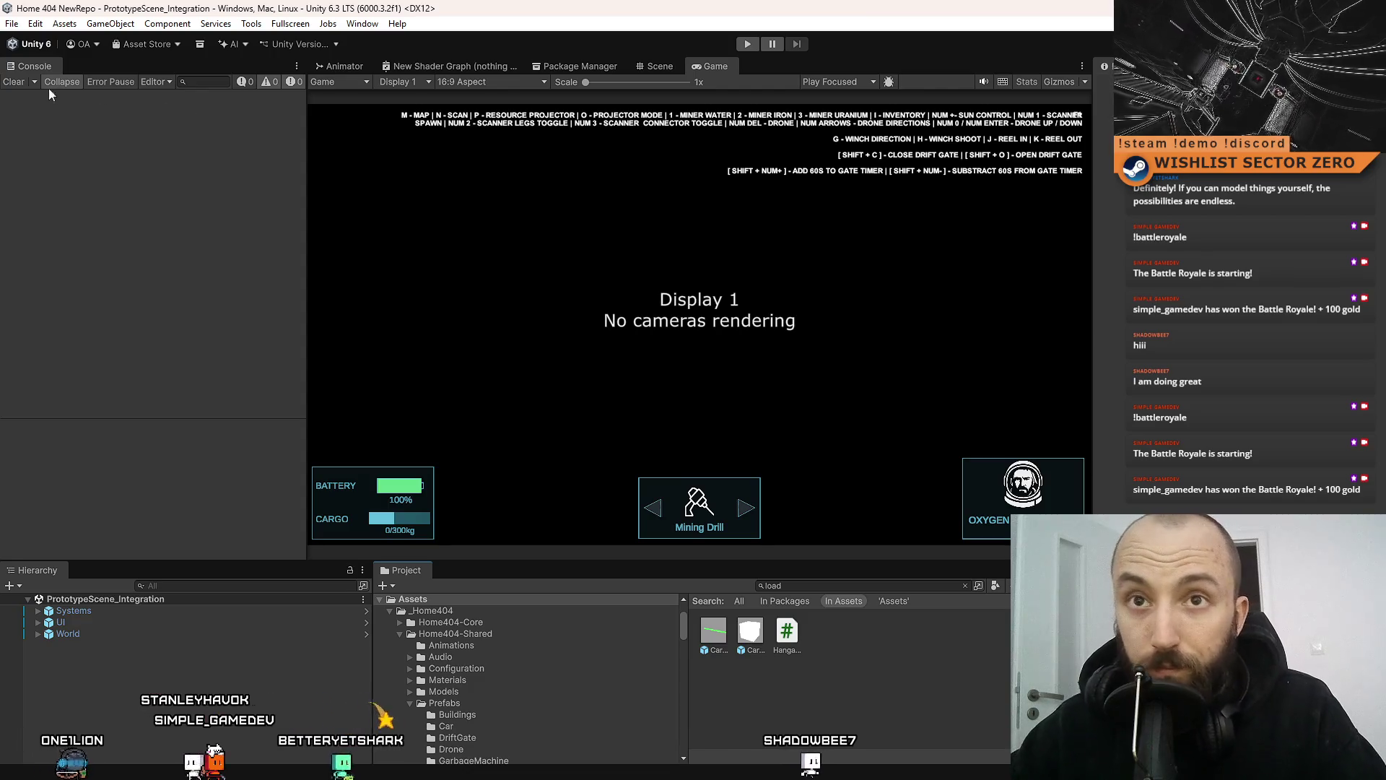
Check the Scene view, return to the Game view and start play mode
{"action": "left_click", "coordinate": [664, 69]}
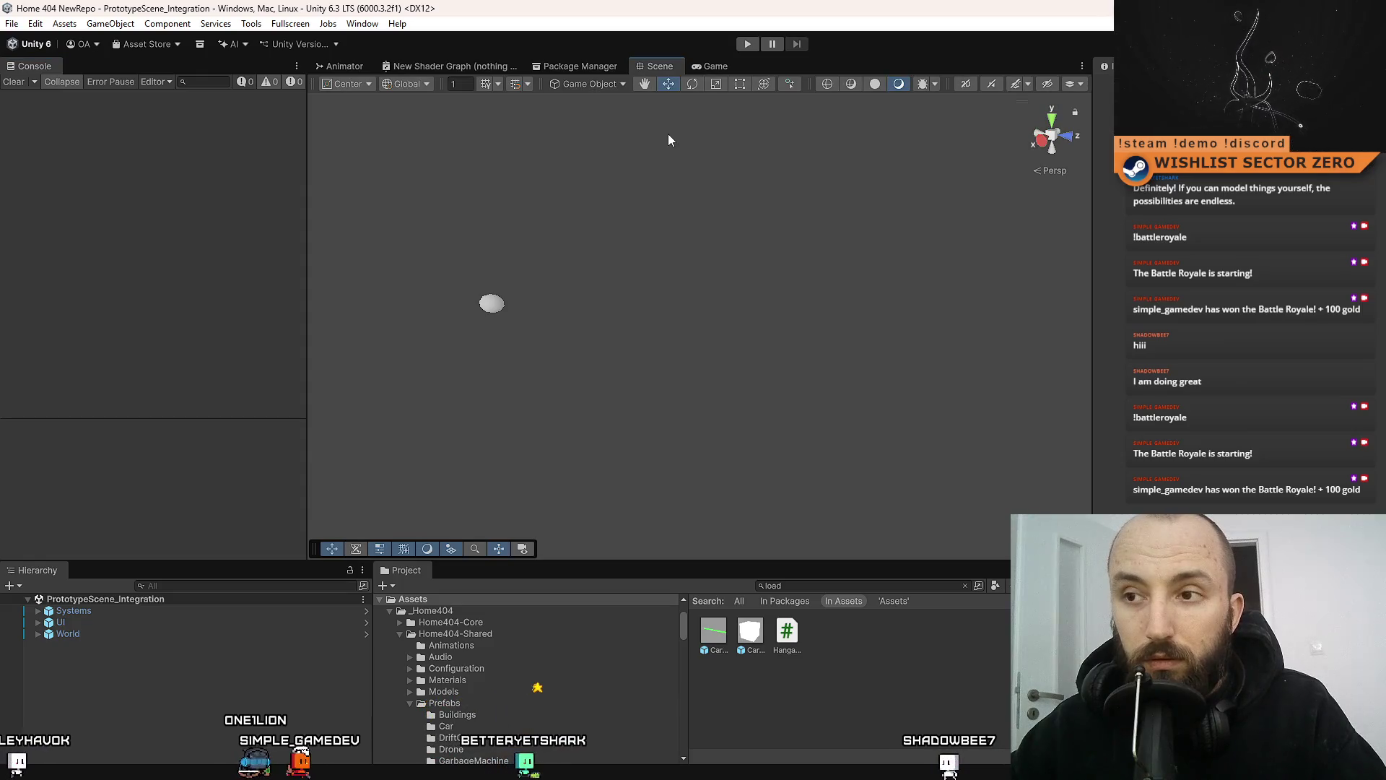
{"action": "left_click", "coordinate": [716, 66]}
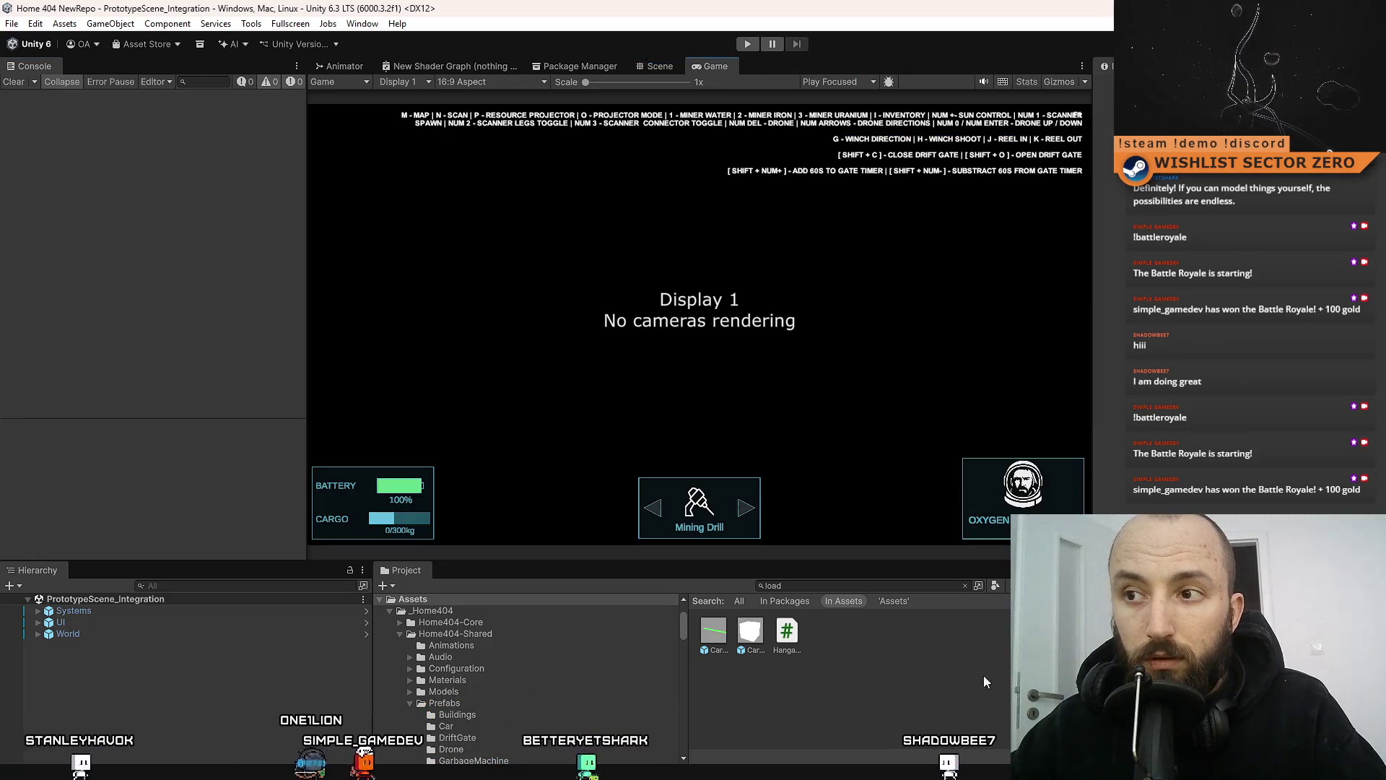
{"action": "left_click", "coordinate": [751, 44]}
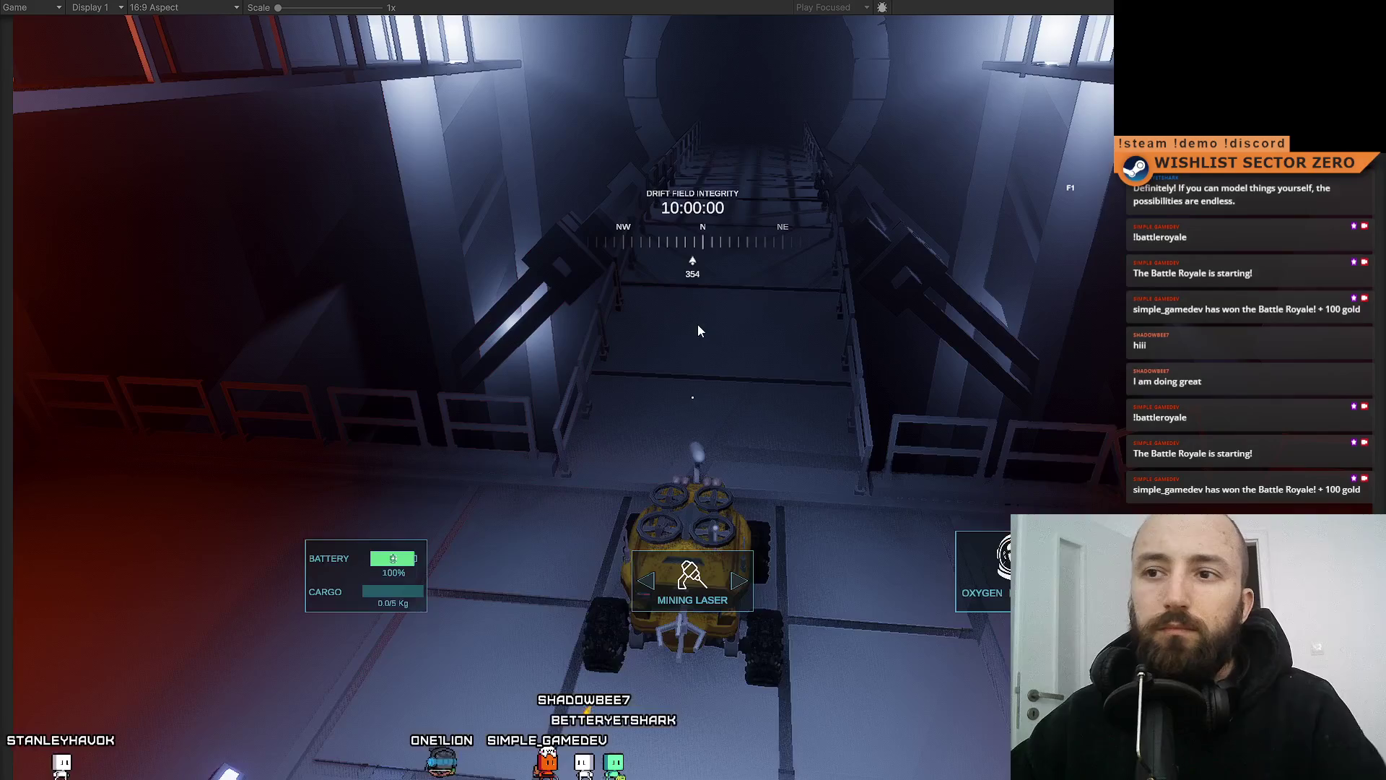
Put the game view fullscreen and drive the rover onto the hangar unloading pad
{"action": "key", "text": "F11"}
{"action": "key", "text": "F10"}
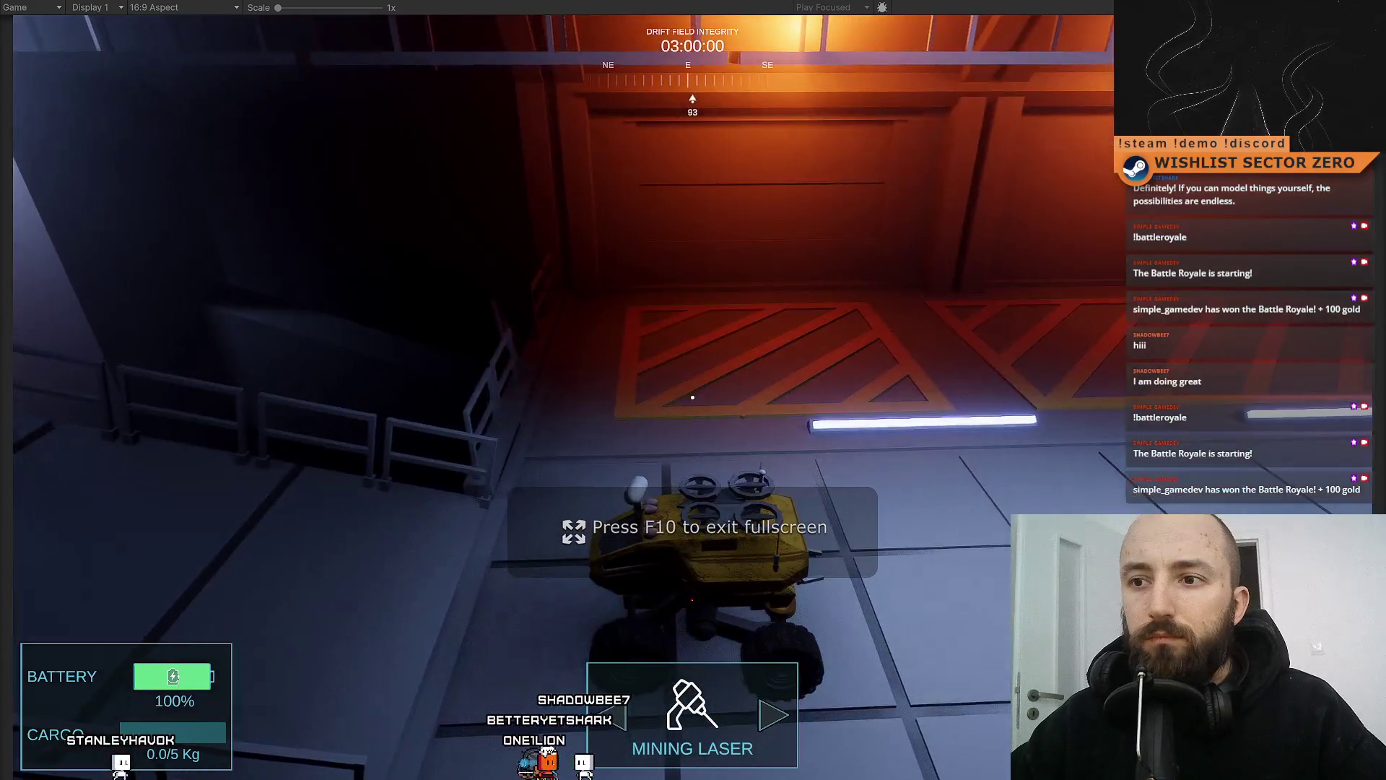
{"action": "key", "text": "d"}
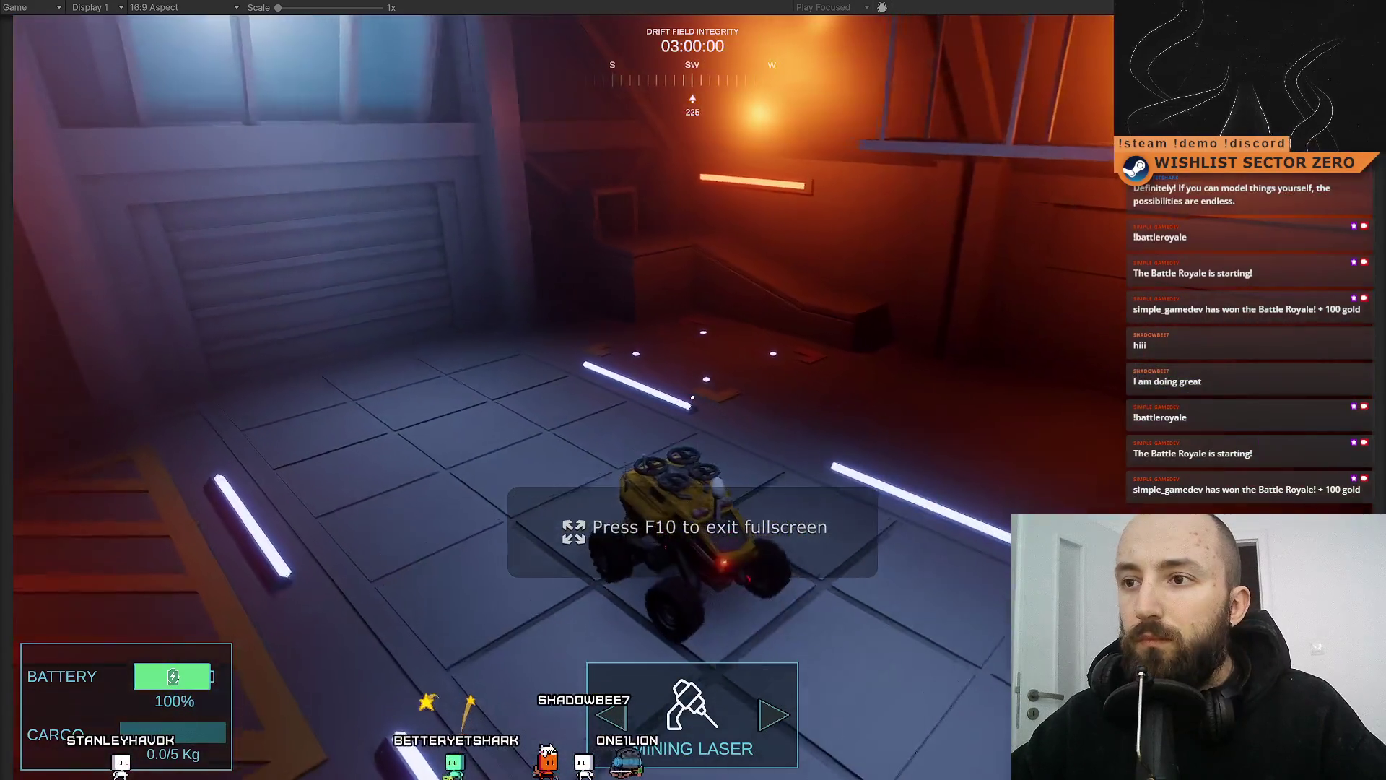
{"action": "key", "text": "d"}
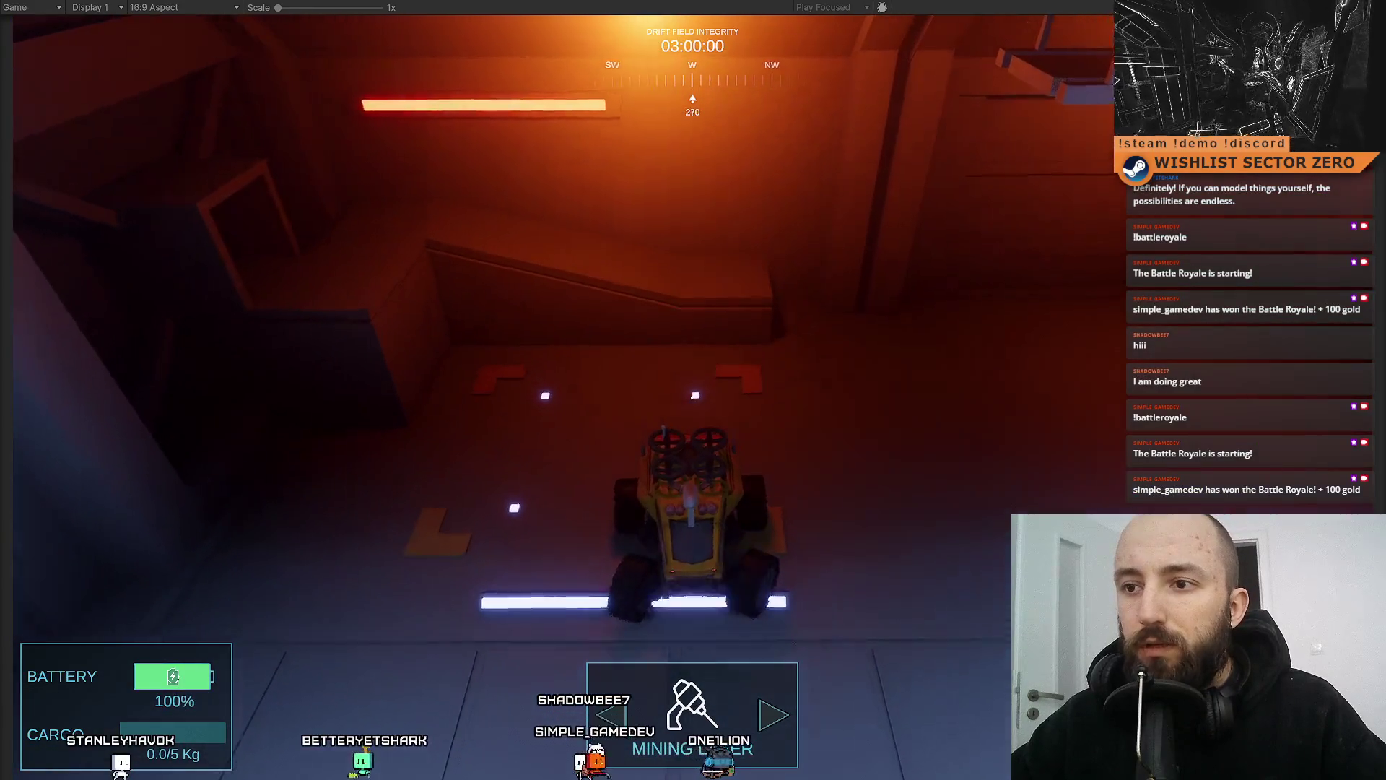
{"action": "key", "text": "w"}
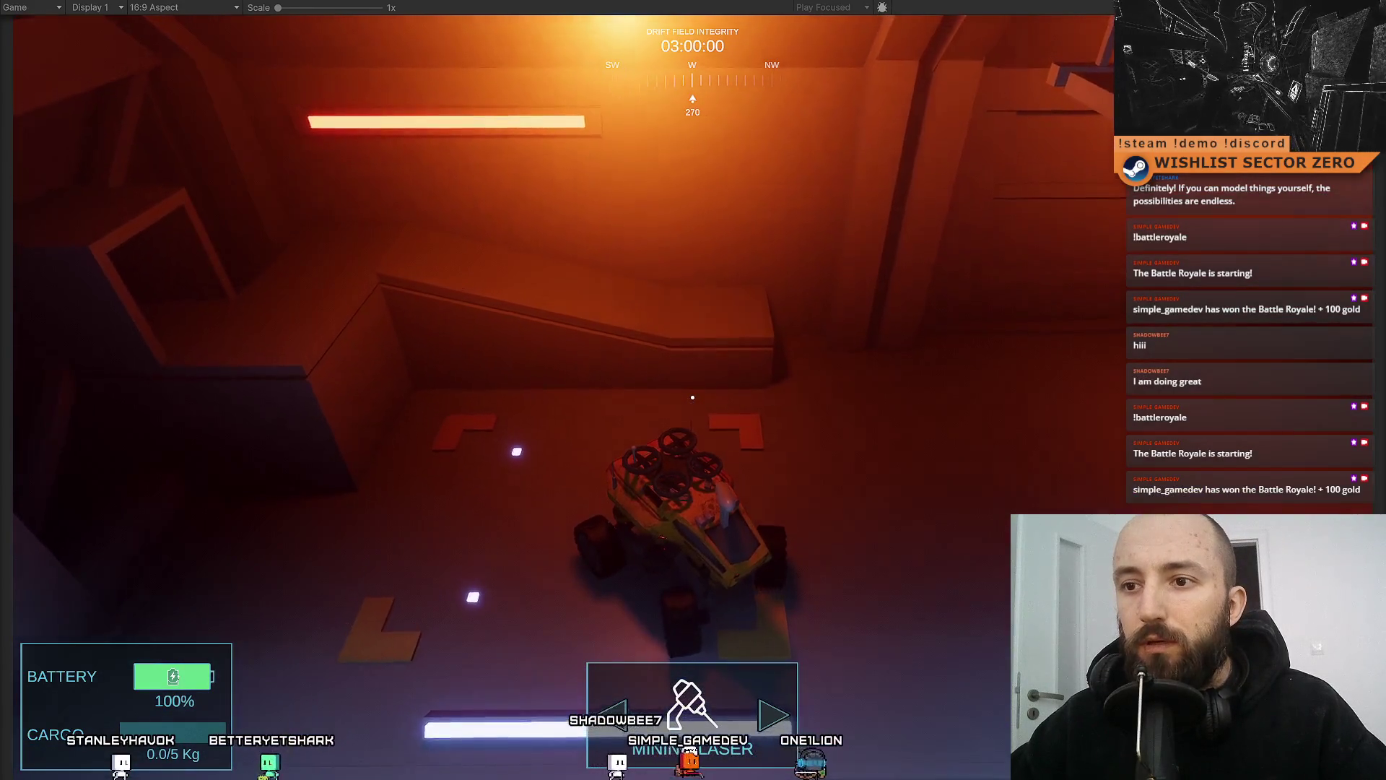
{"action": "key", "text": "w"}
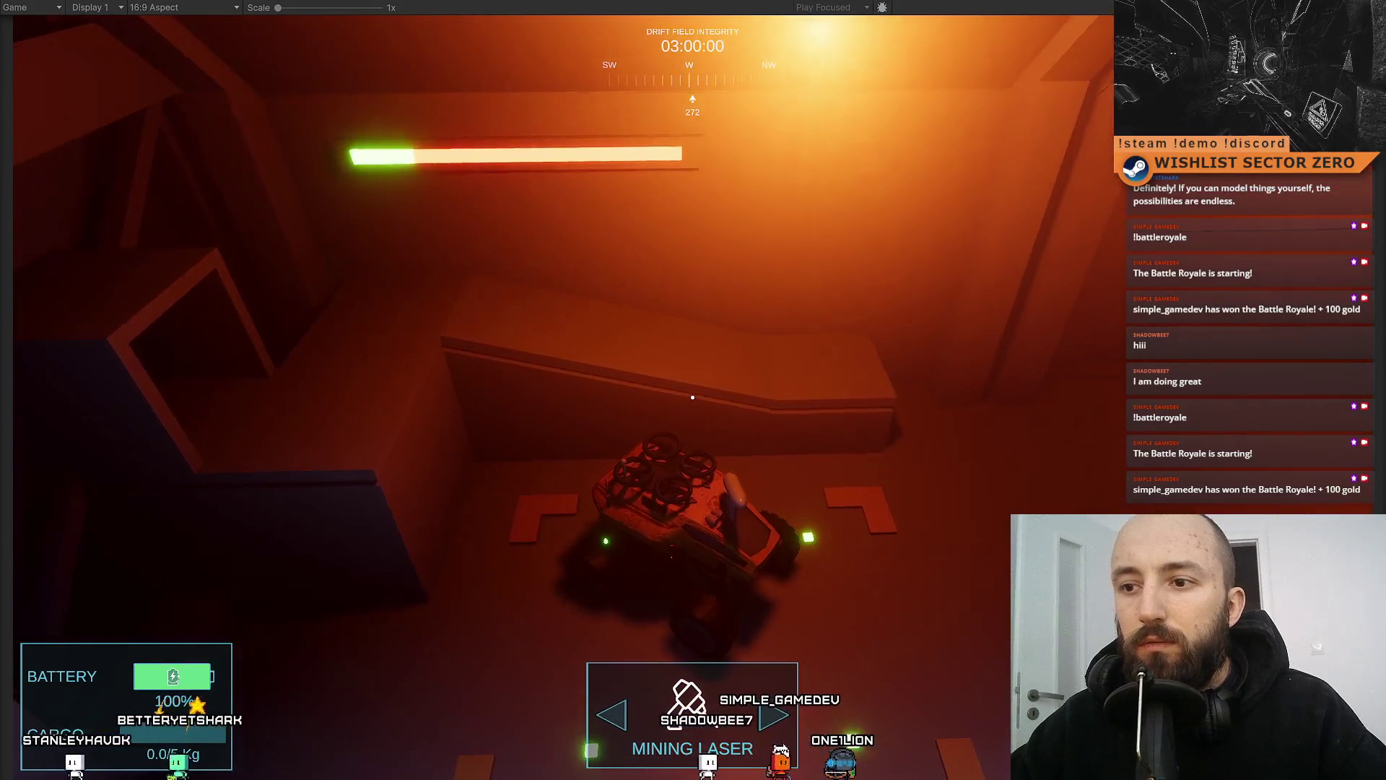
{"action": "key", "text": "w"}
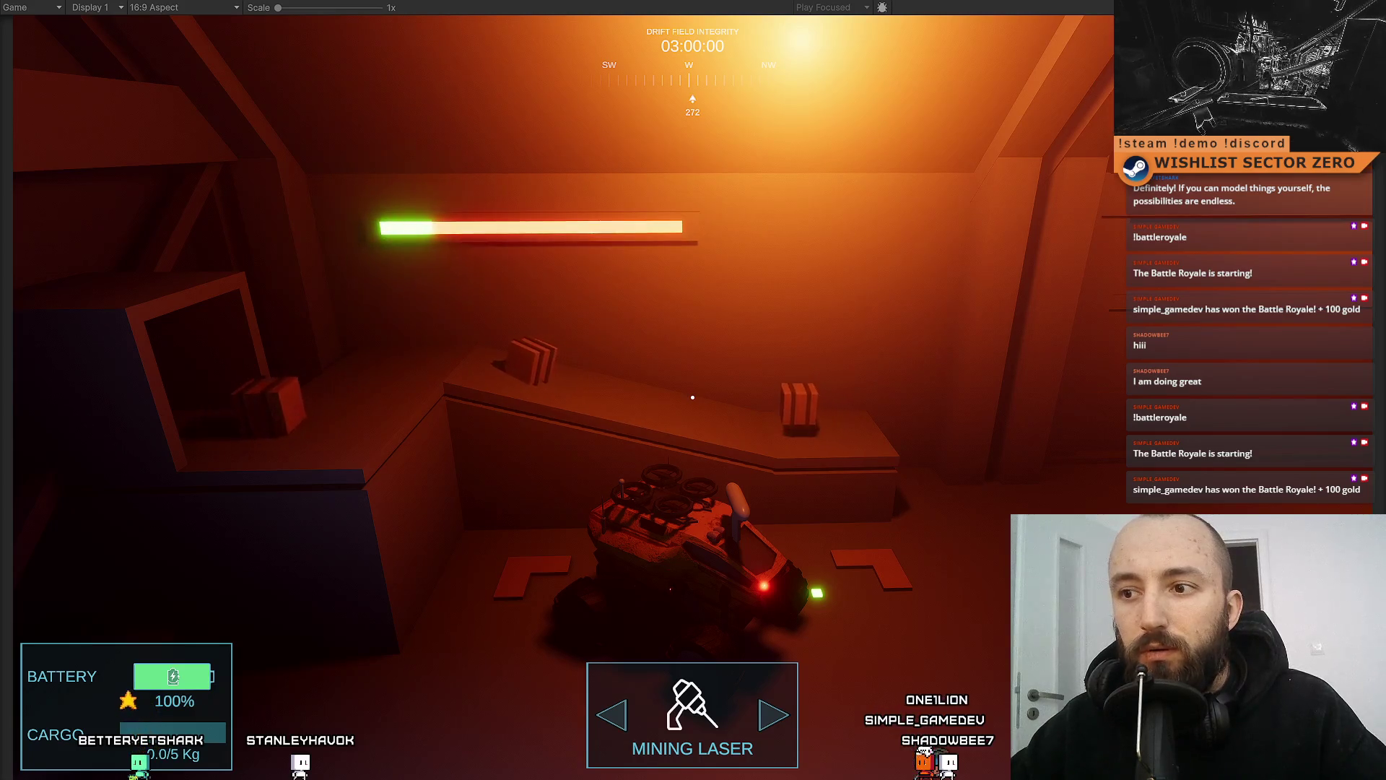
Swing the rover left and right on the pad, ending turned toward the wall
{"action": "key", "text": "a"}
{"action": "key", "text": "d"}
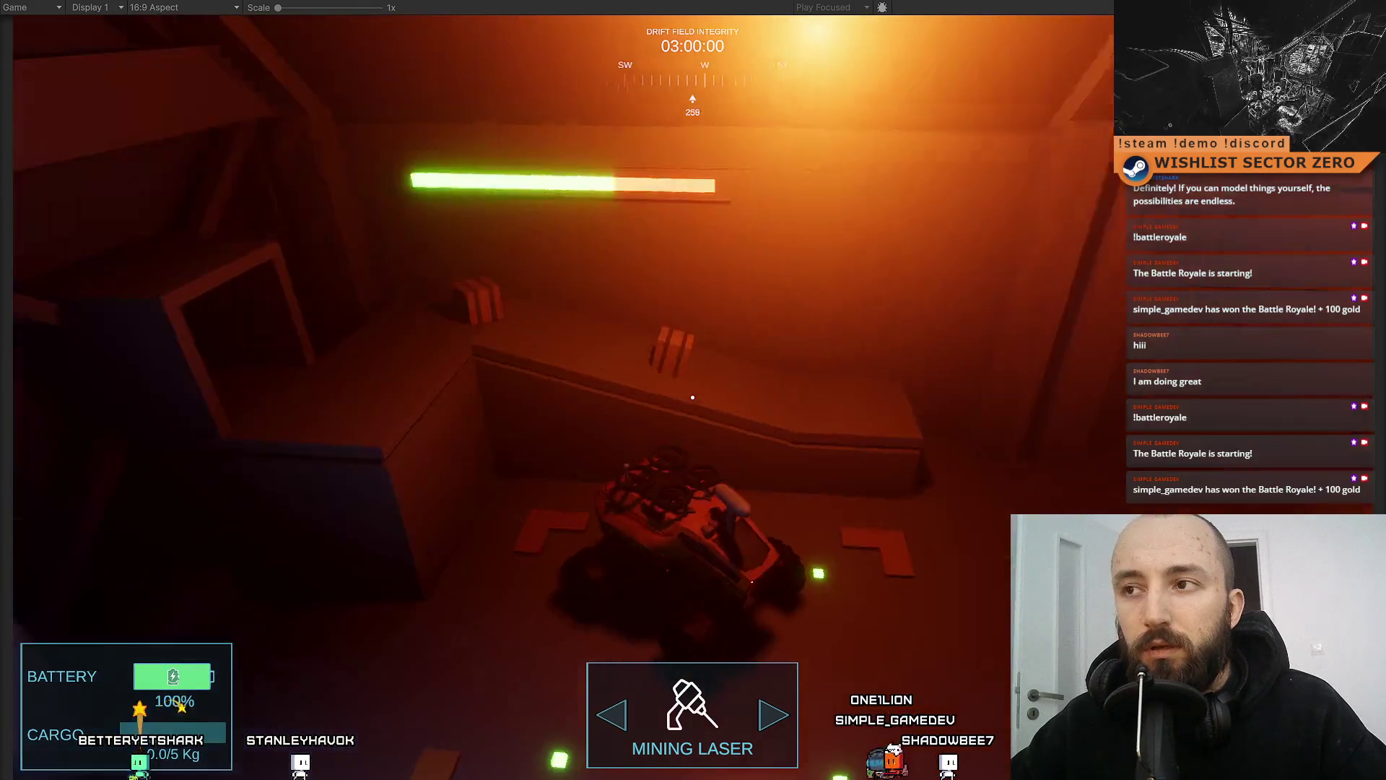
{"action": "key", "text": "a"}
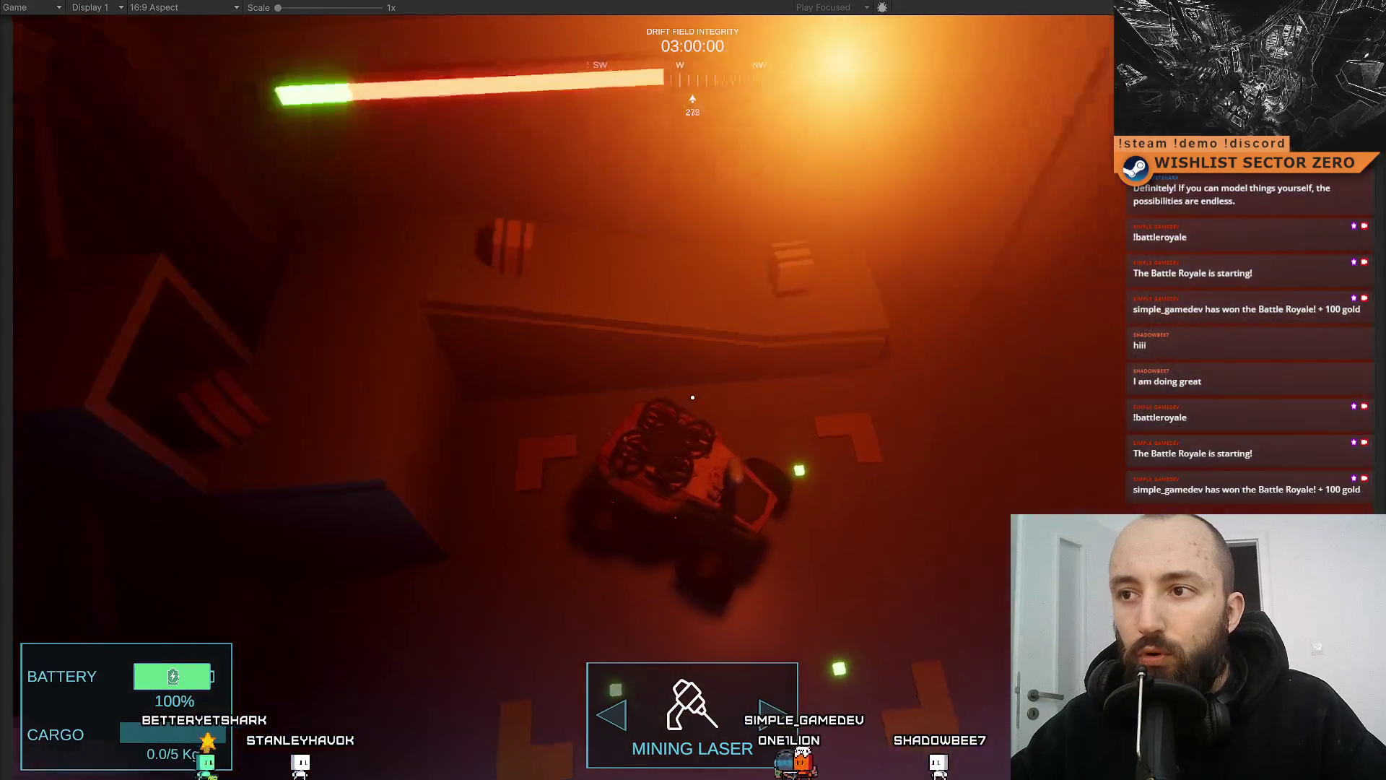
{"action": "key", "text": "d"}
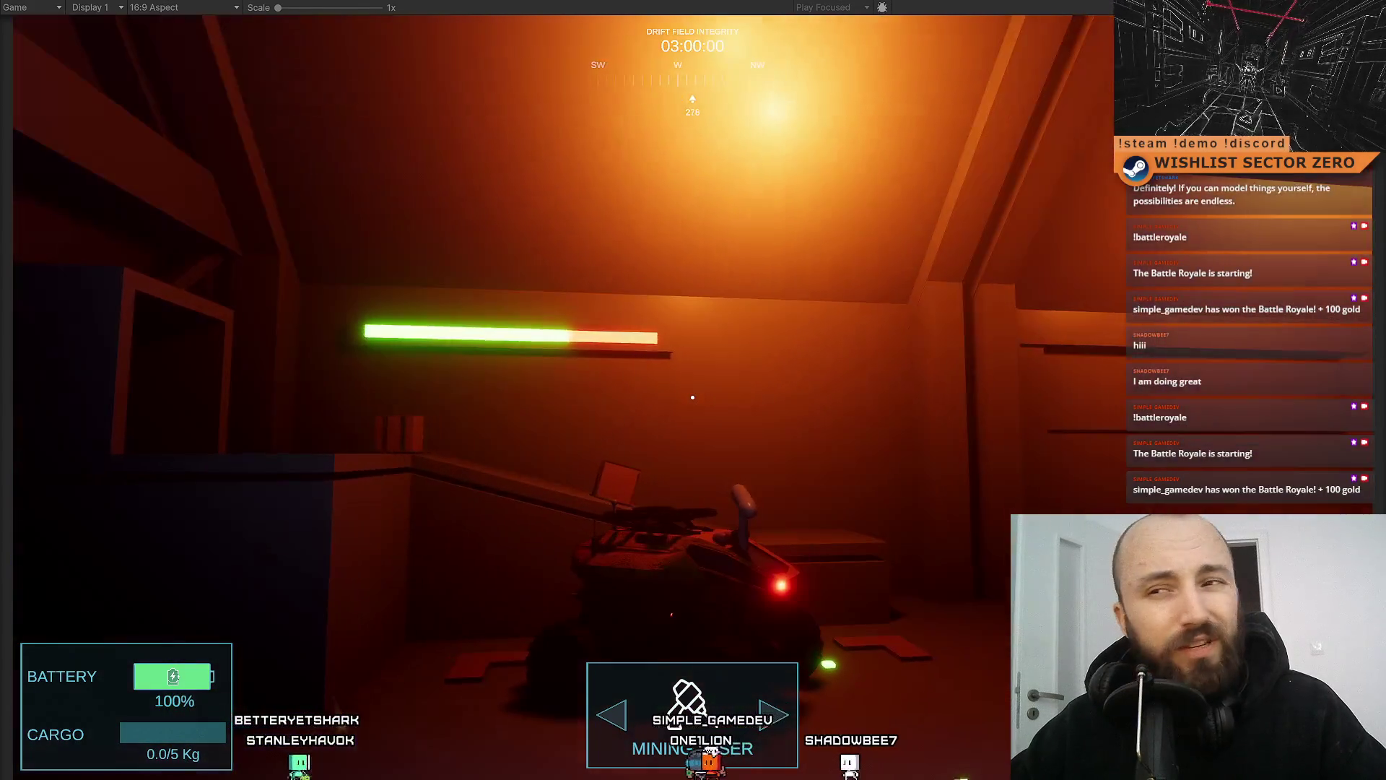
{"action": "key", "text": "a"}
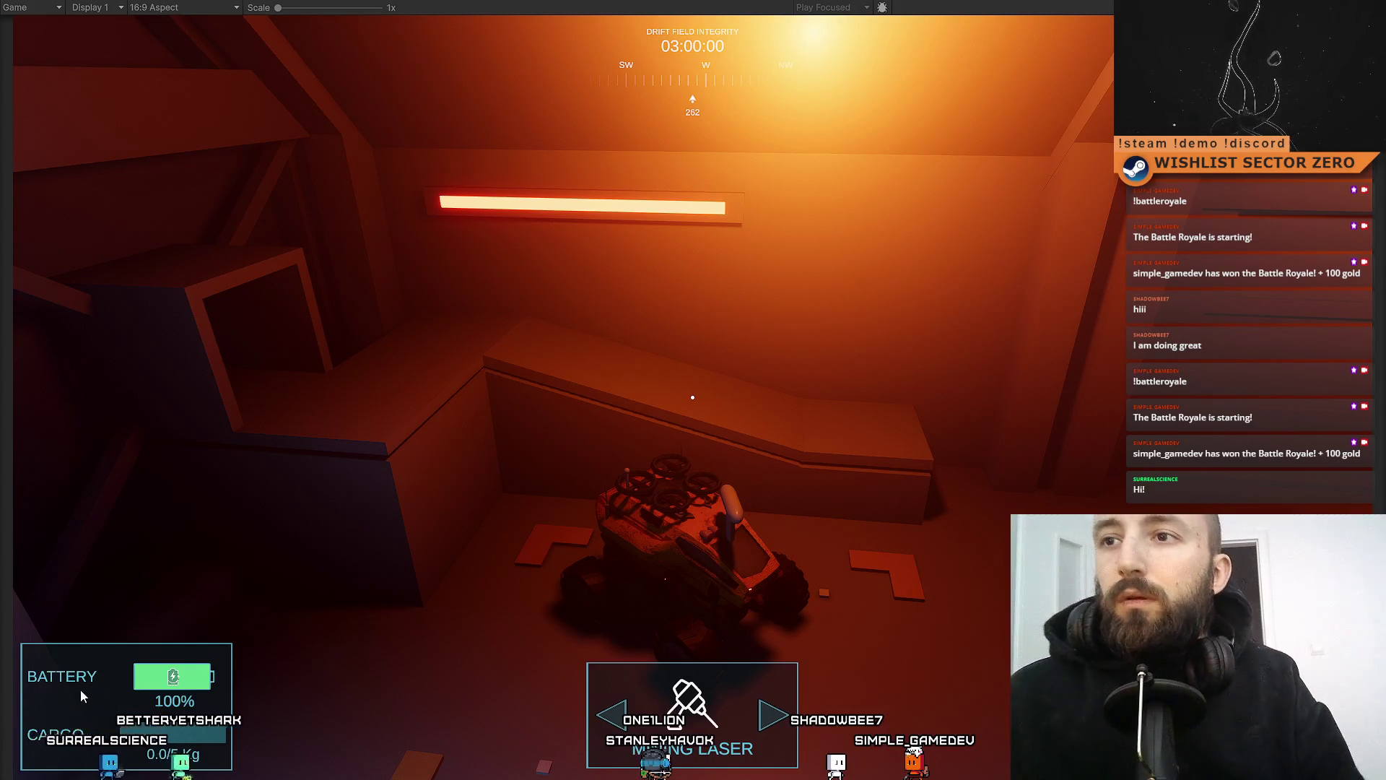
Drive the rover off the pad toward the ramp and back onto the pad
{"action": "left_click", "coordinate": [918, 389]}
{"action": "key", "text": "w"}
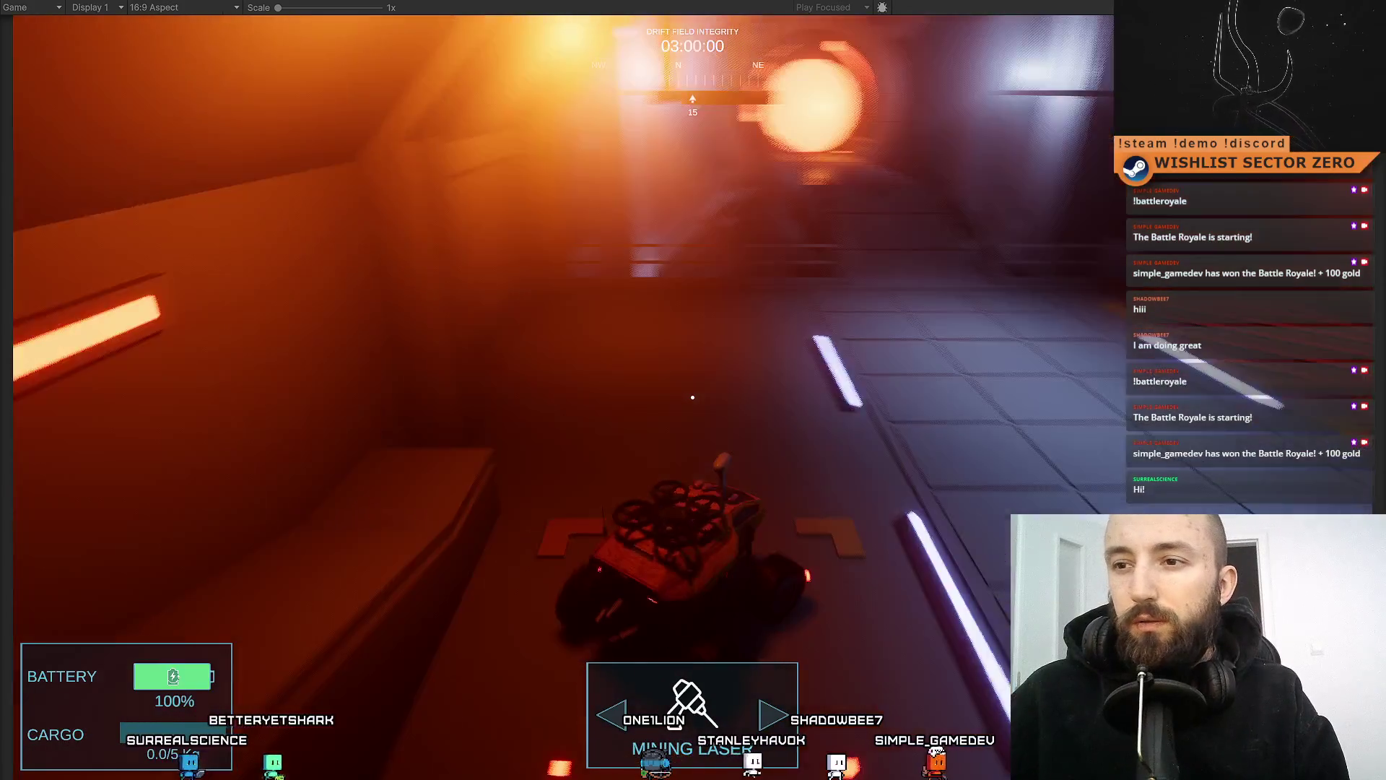
{"action": "key", "text": "a"}
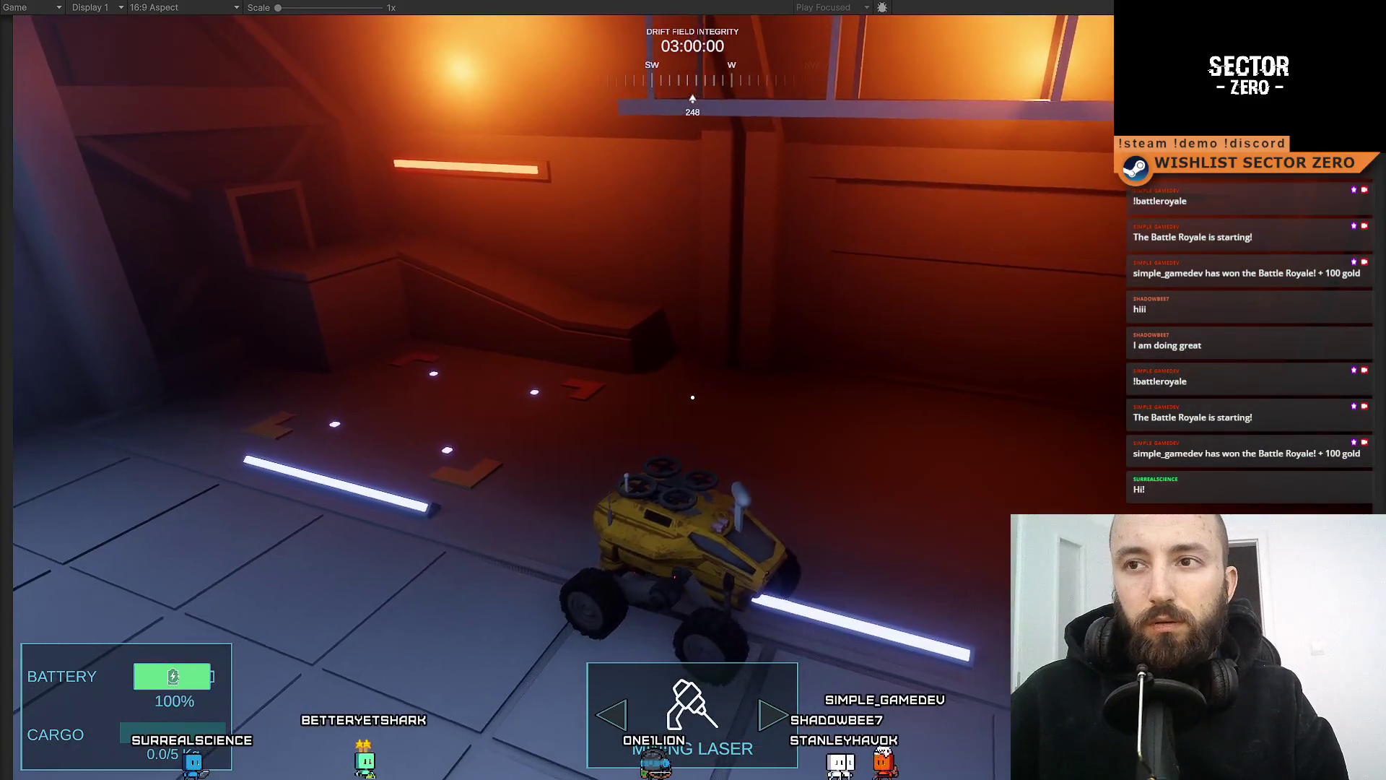
{"action": "key", "text": "w"}
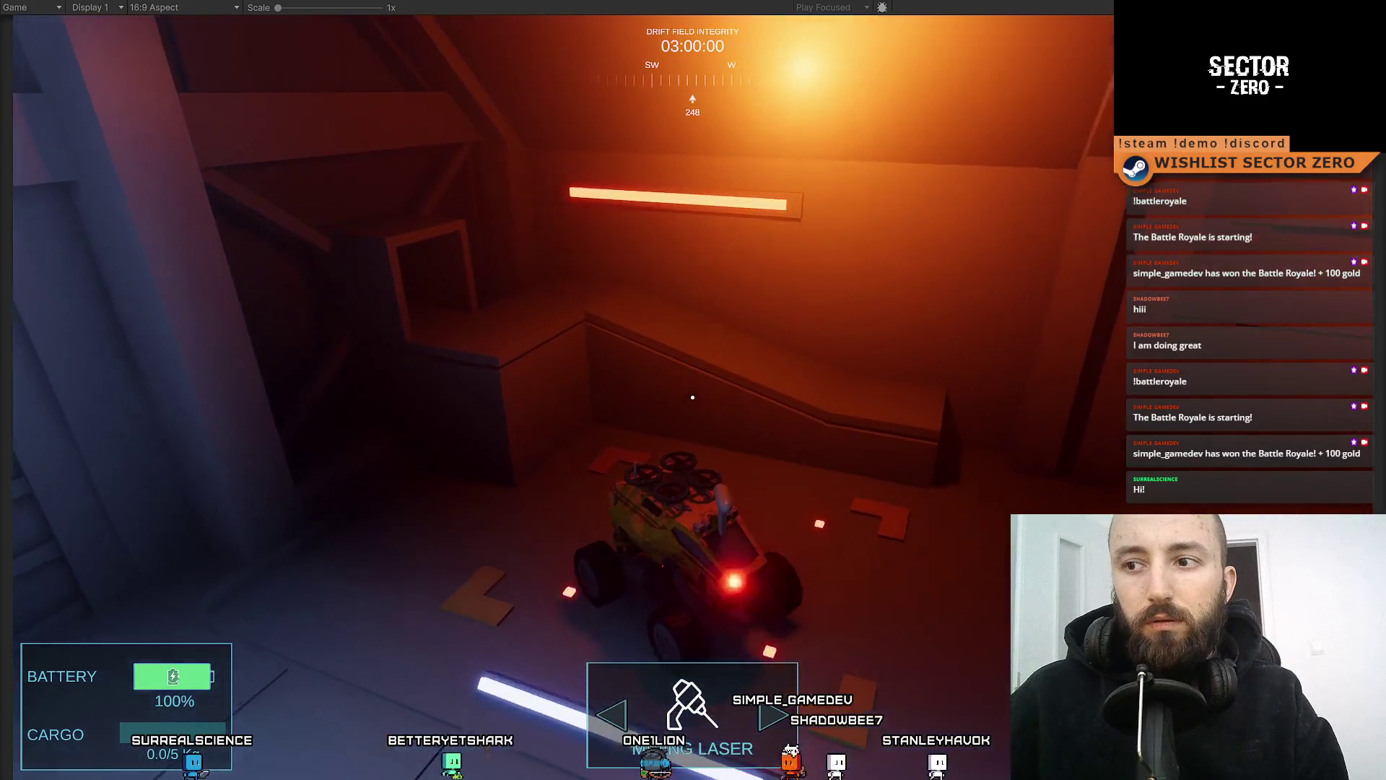
{"action": "key", "text": "s"}
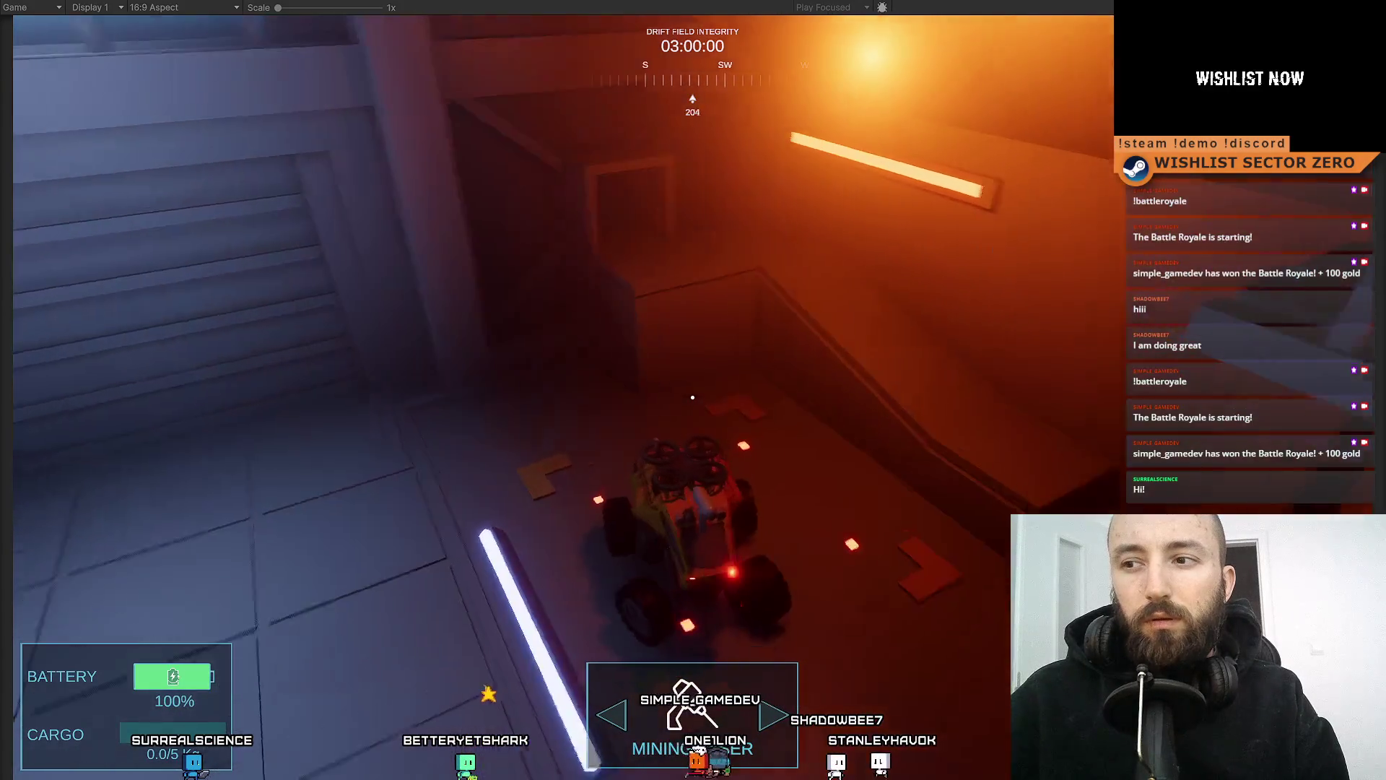
{"action": "key", "text": "s"}
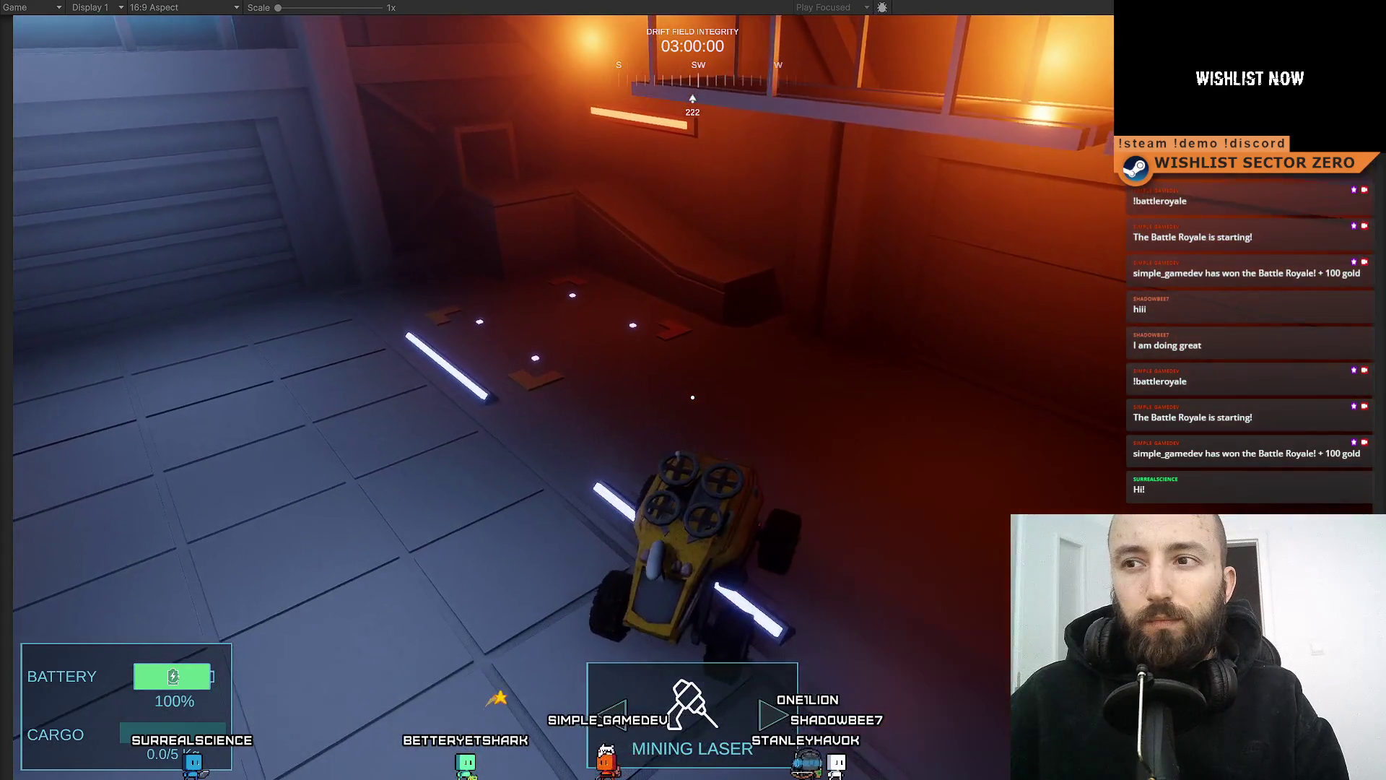
{"action": "key", "text": "w"}
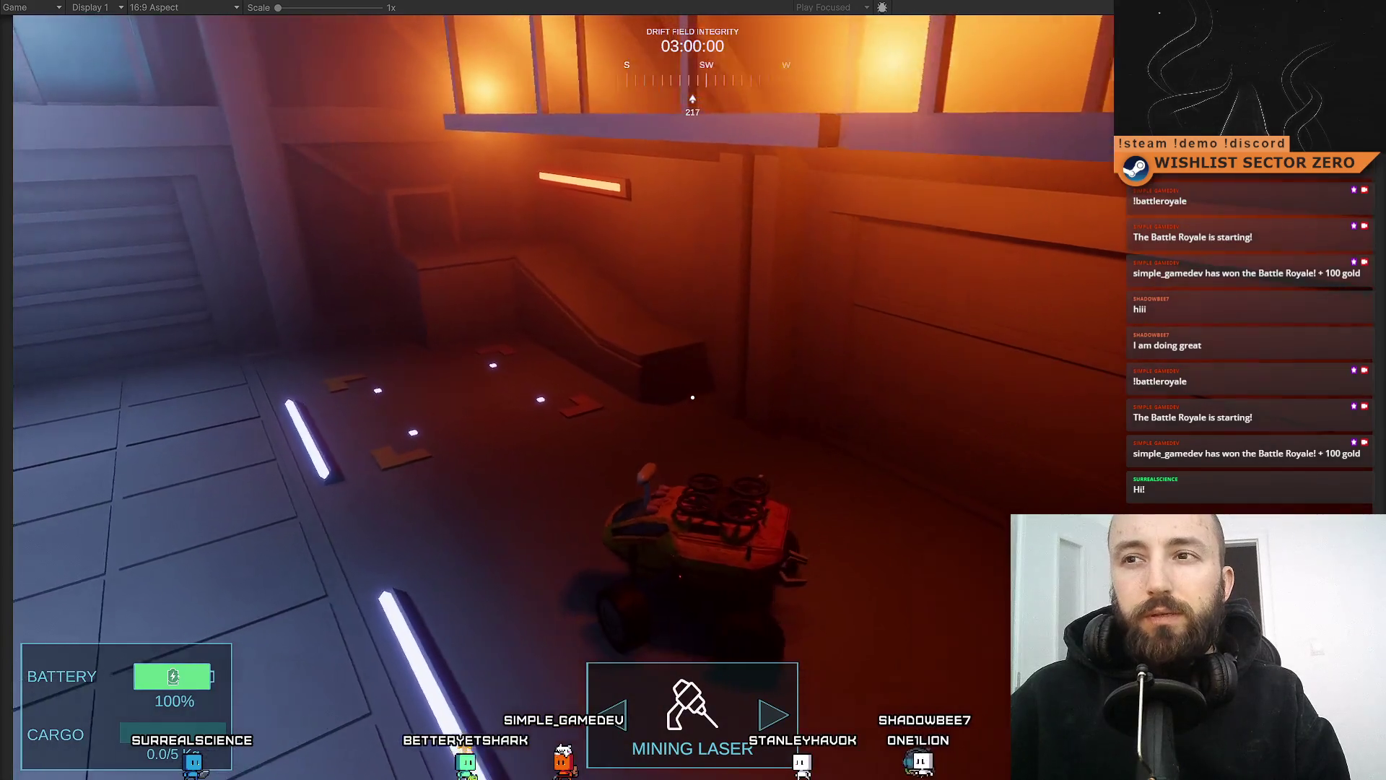
{"action": "key", "text": "d"}
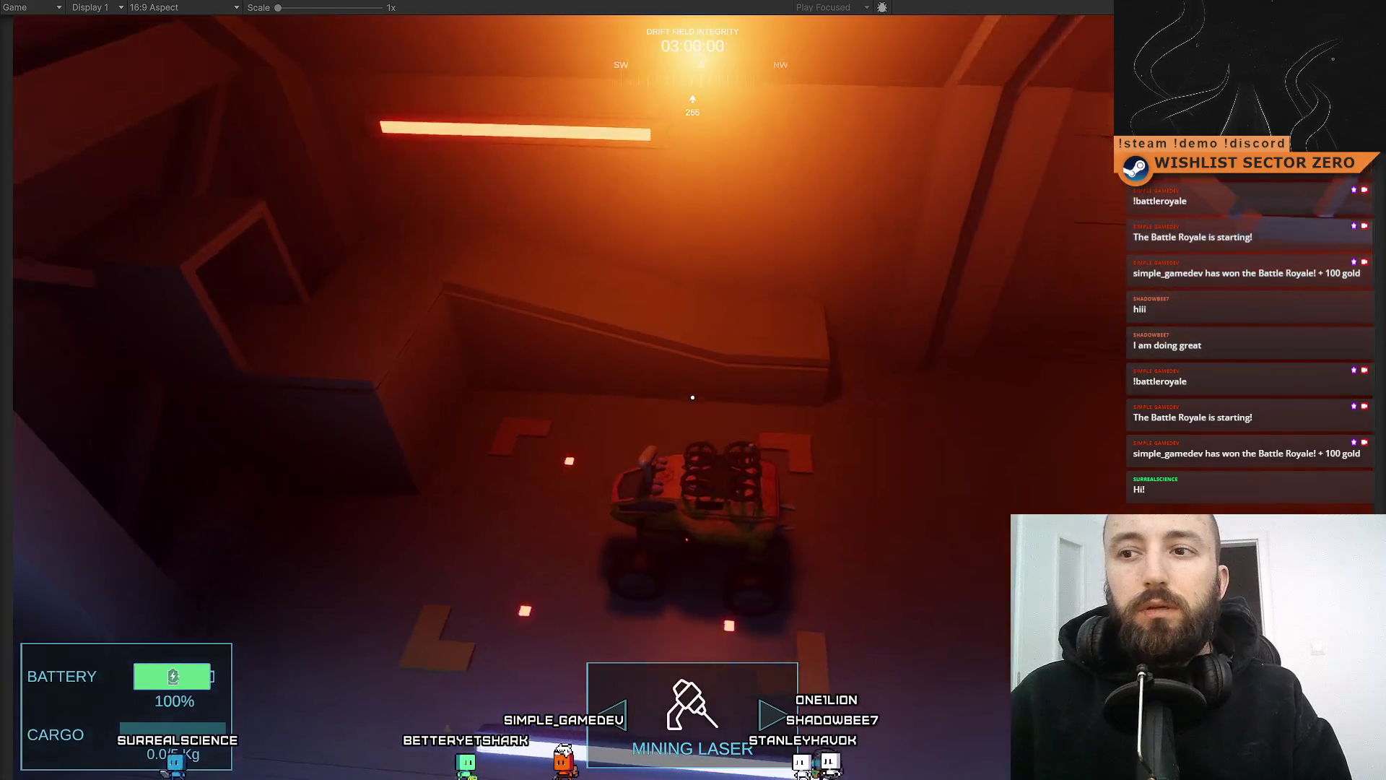
{"action": "key", "text": "d"}
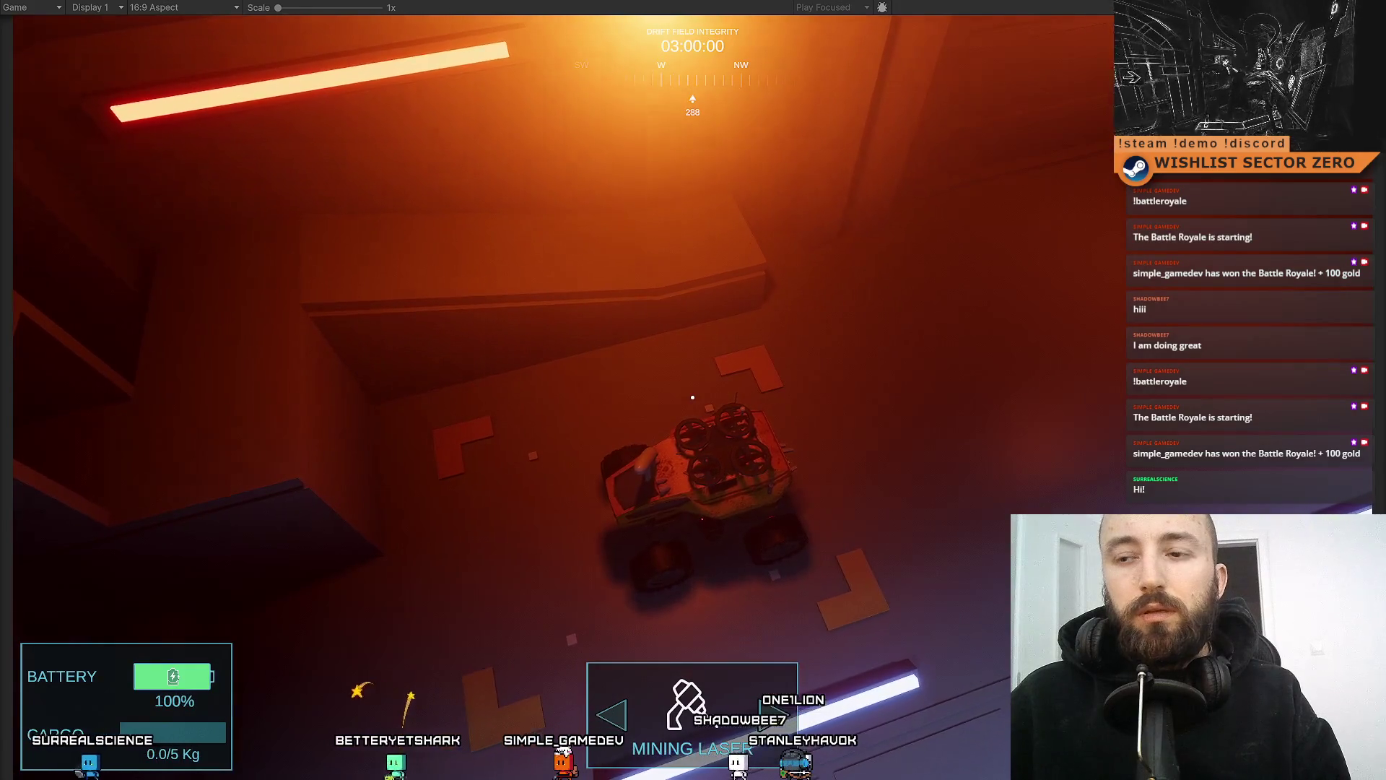
{"action": "key", "text": "a"}
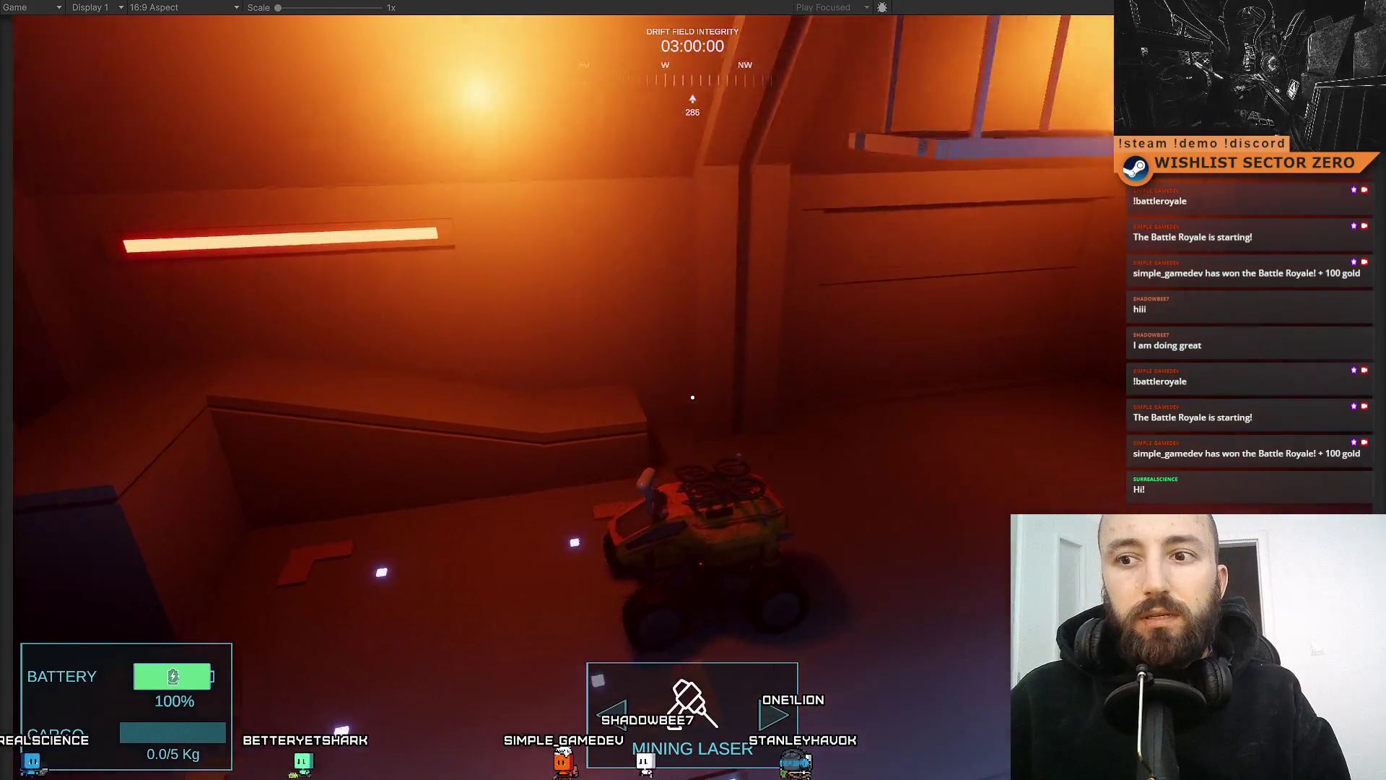
{"action": "key", "text": "d"}
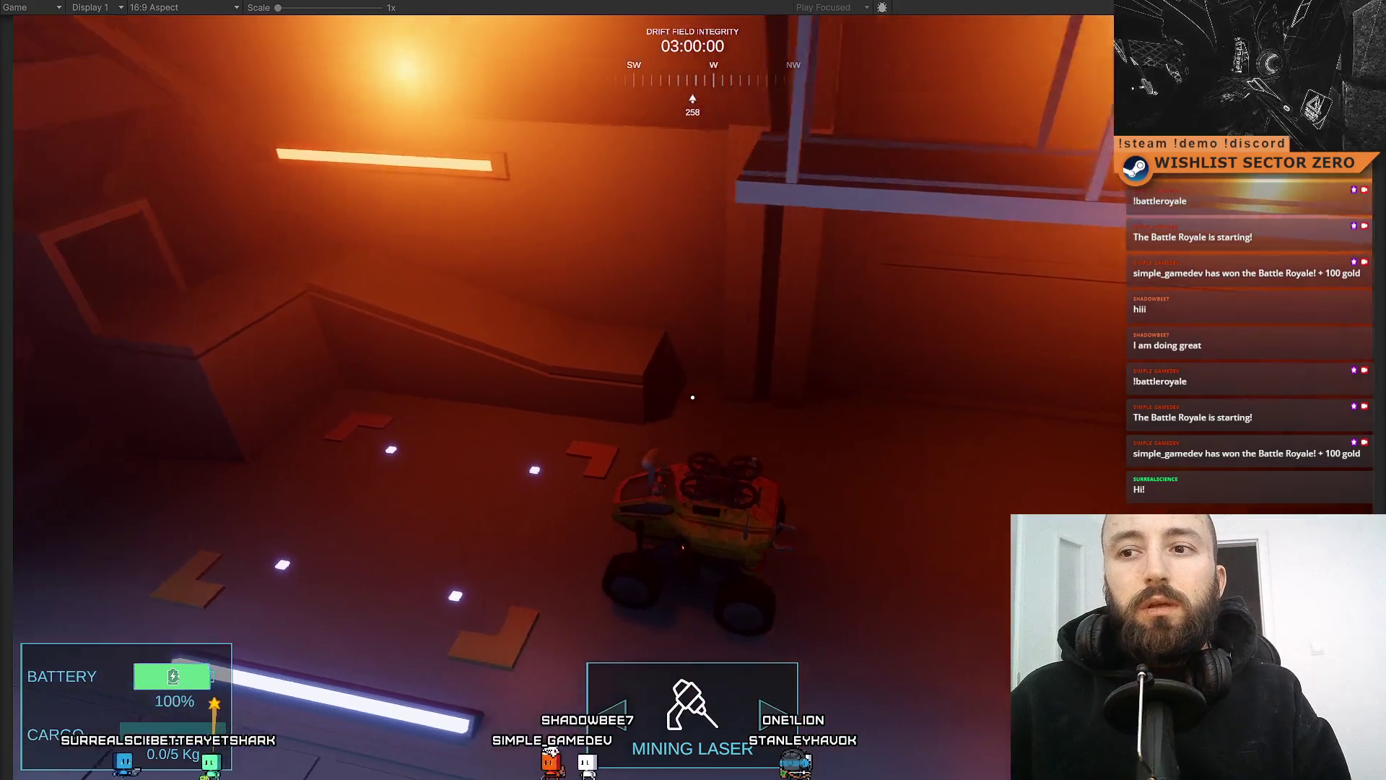
Restore the editor layout, stop play mode and go back to Visual Studio
{"action": "key", "text": "a"}
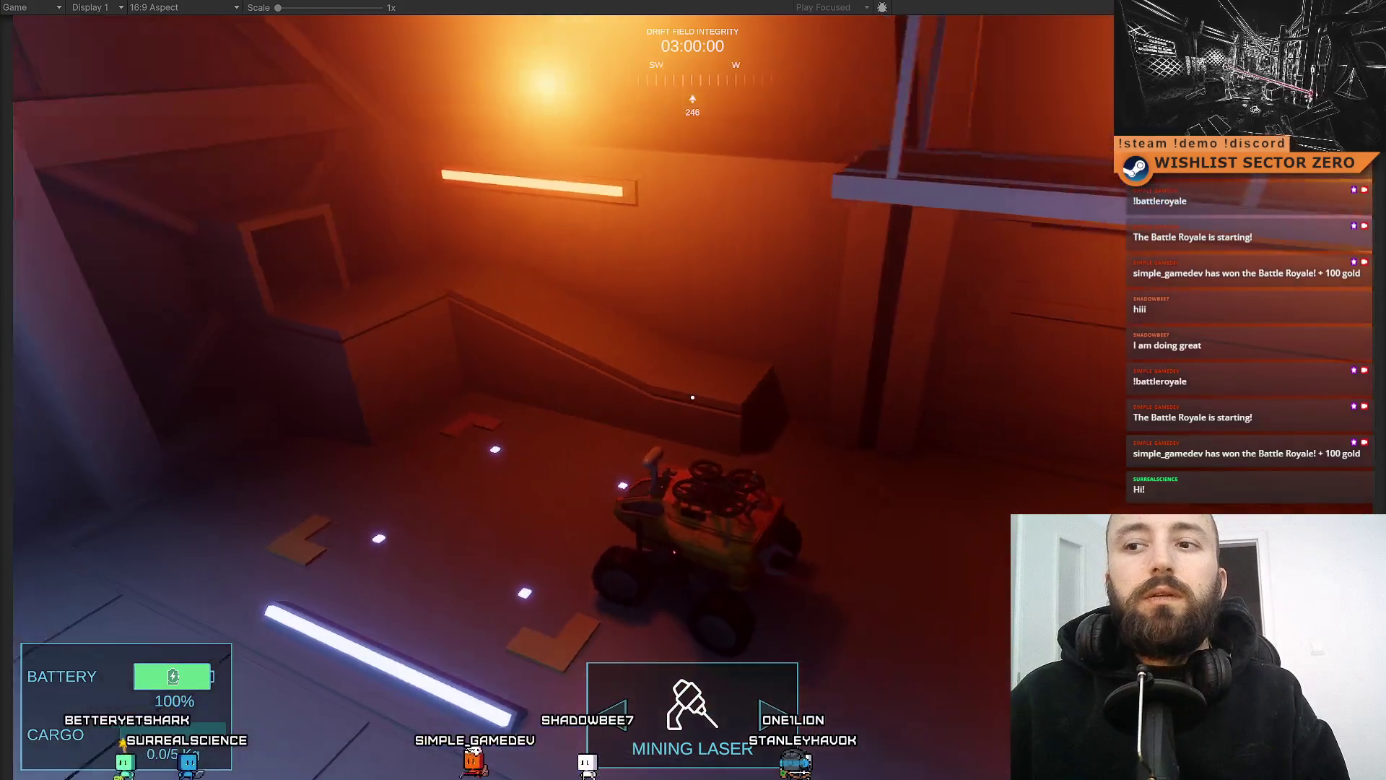
{"action": "key", "text": "shift+space"}
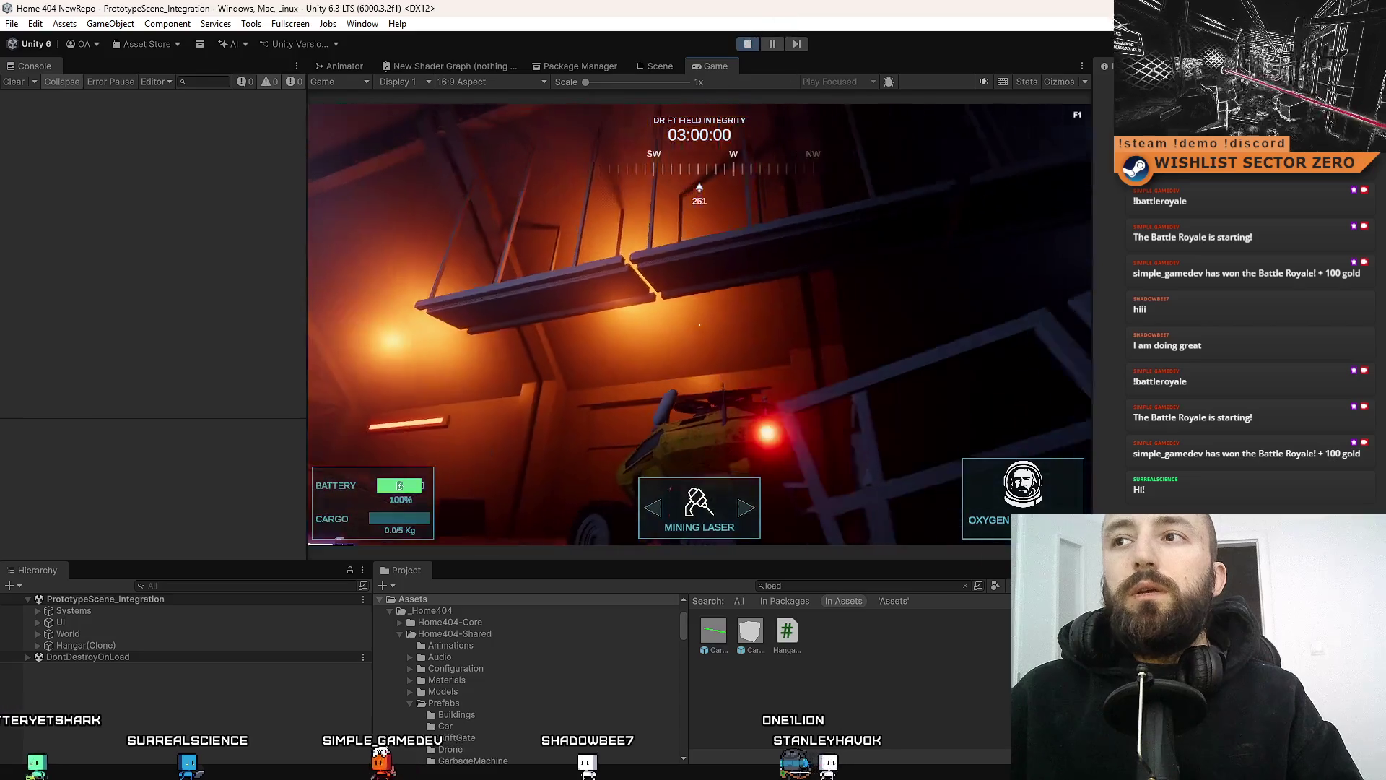
{"action": "left_click", "coordinate": [744, 44]}
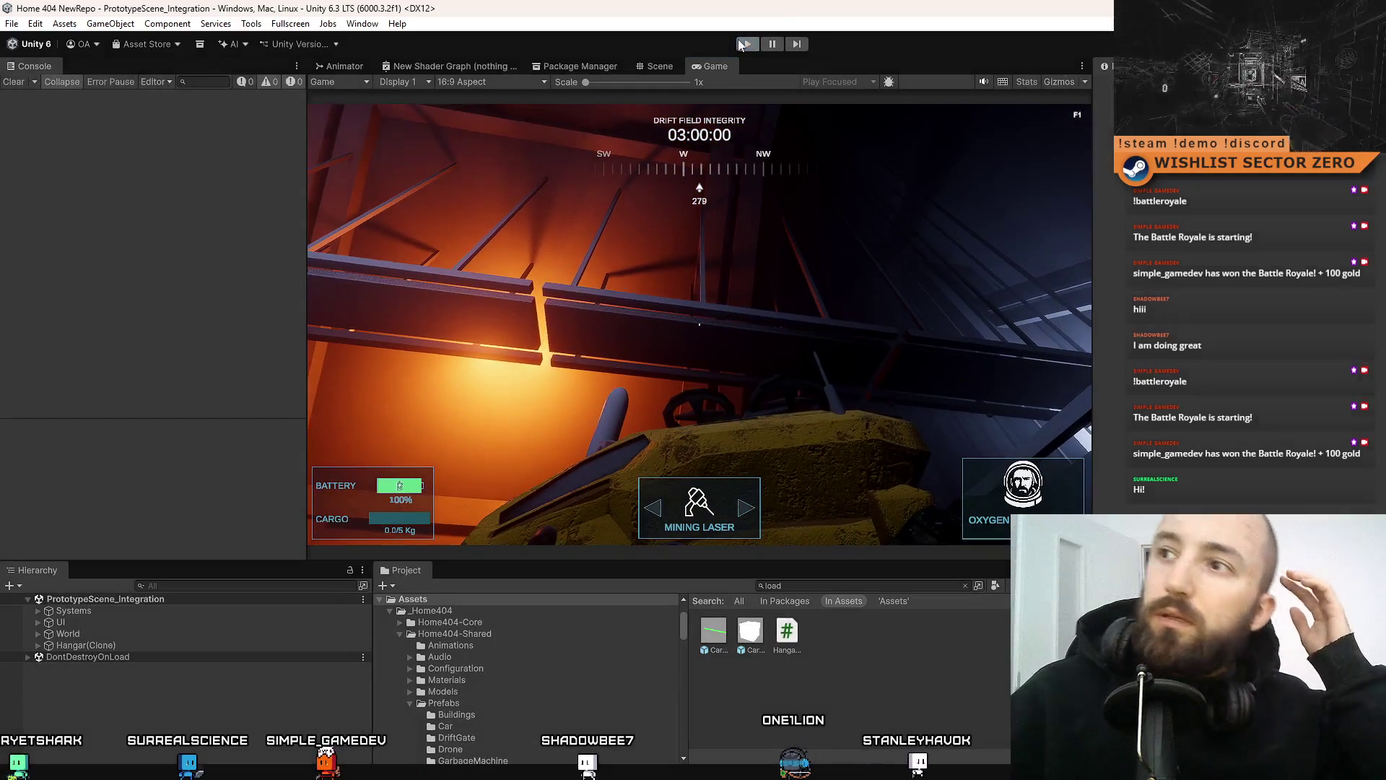
{"action": "key", "text": "alt+Tab"}
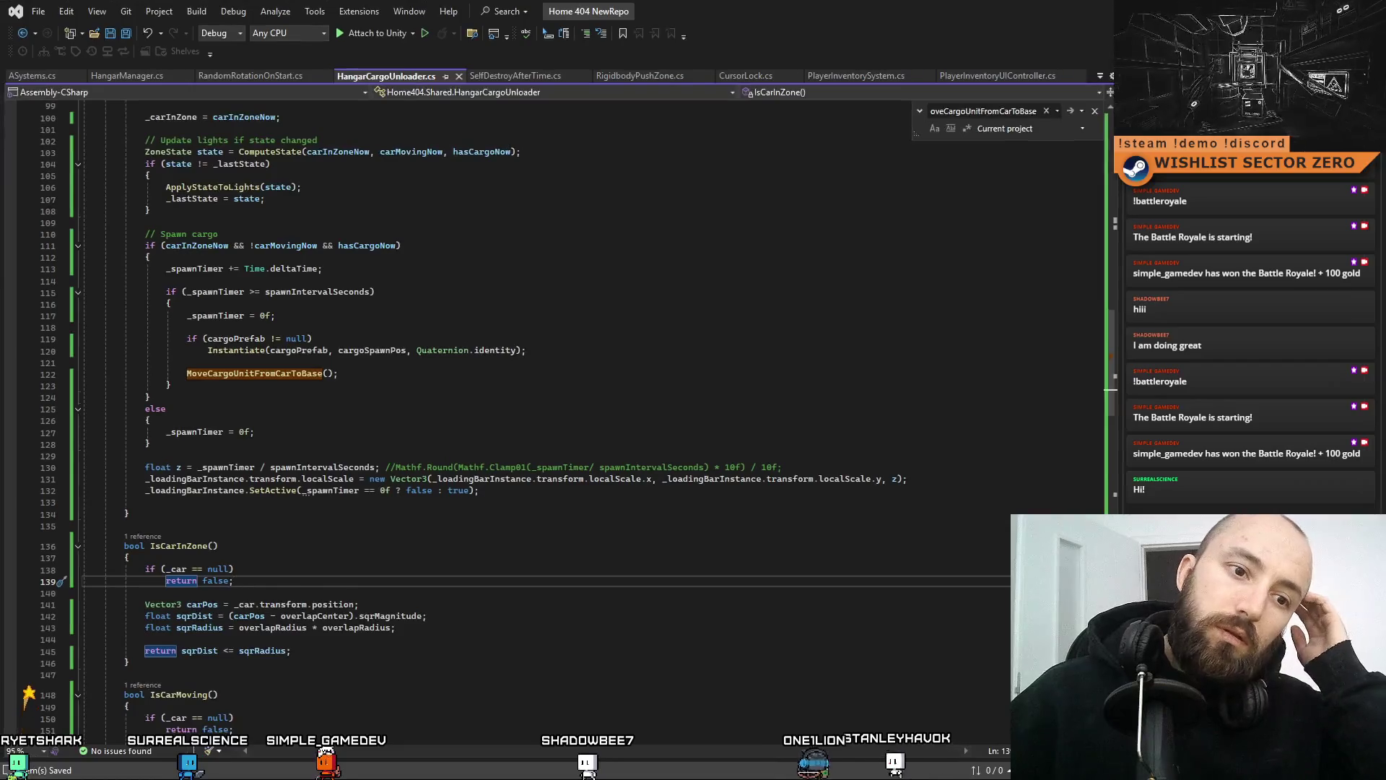
Scroll through HangarCargoUnloader.cs past the cargo spawn block
{"action": "left_click", "coordinate": [539, 390]}
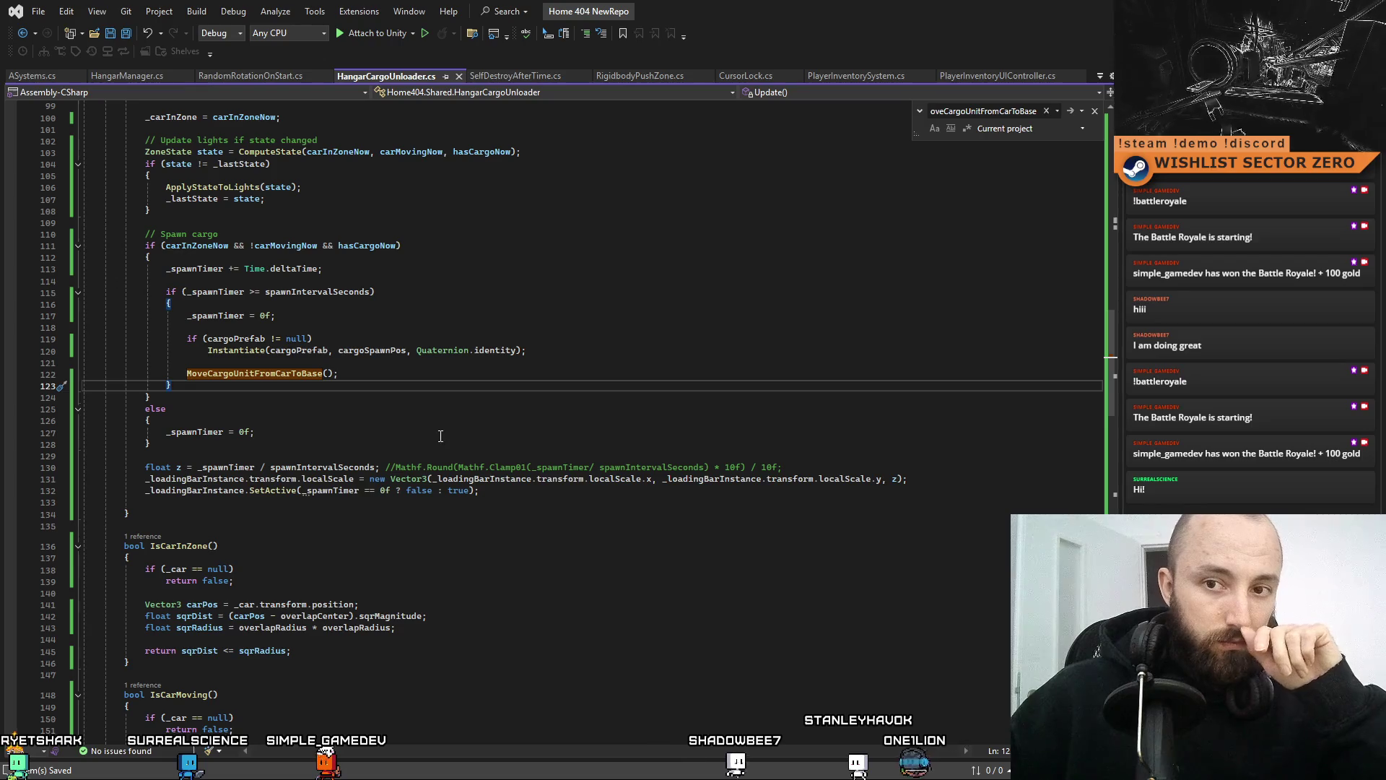
{"action": "scroll", "coordinate": [453, 431], "scroll_direction": "up", "scroll_amount": 3}
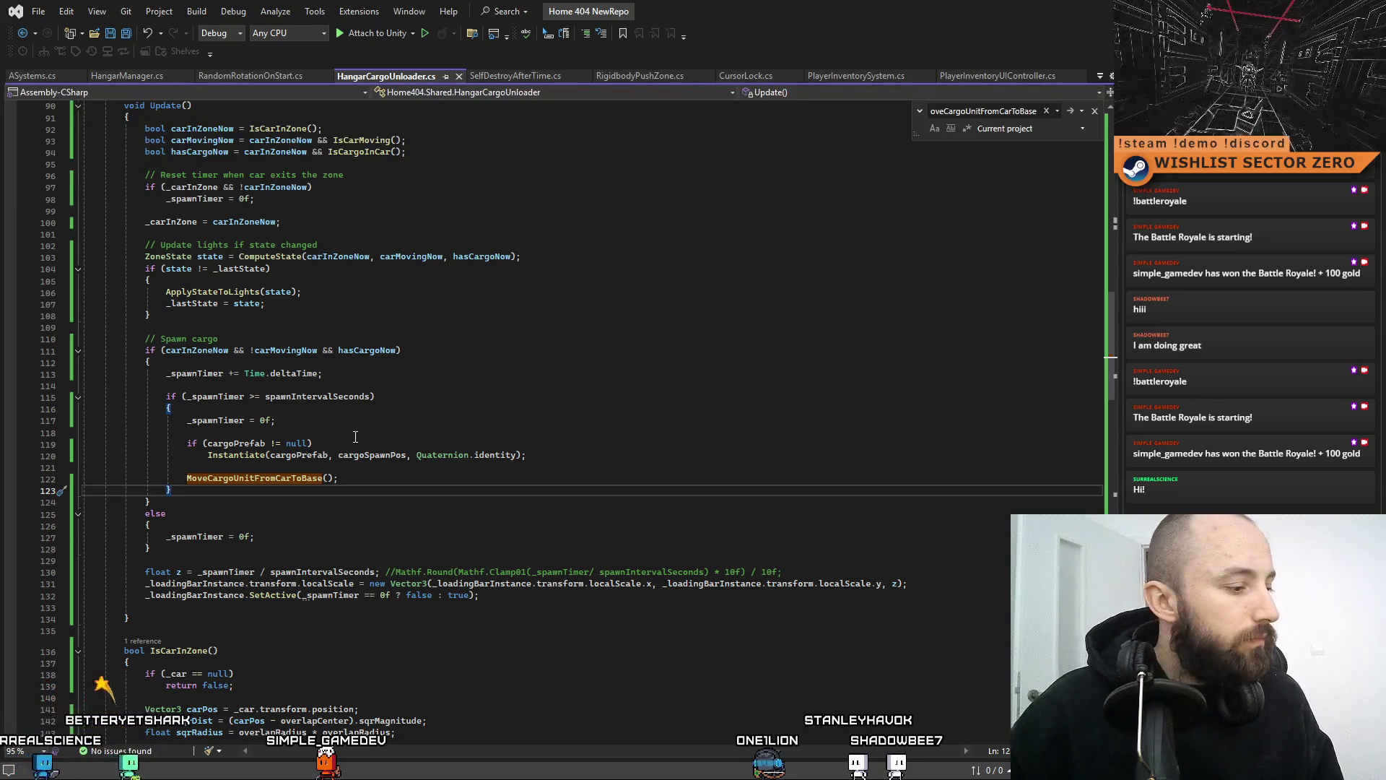
{"action": "mouse_move", "coordinate": [1112, 361]}
{"action": "left_mouse_down"}
{"action": "mouse_move", "coordinate": [1083, 148]}
{"action": "mouse_move", "coordinate": [1081, 216]}
{"action": "left_mouse_up"}
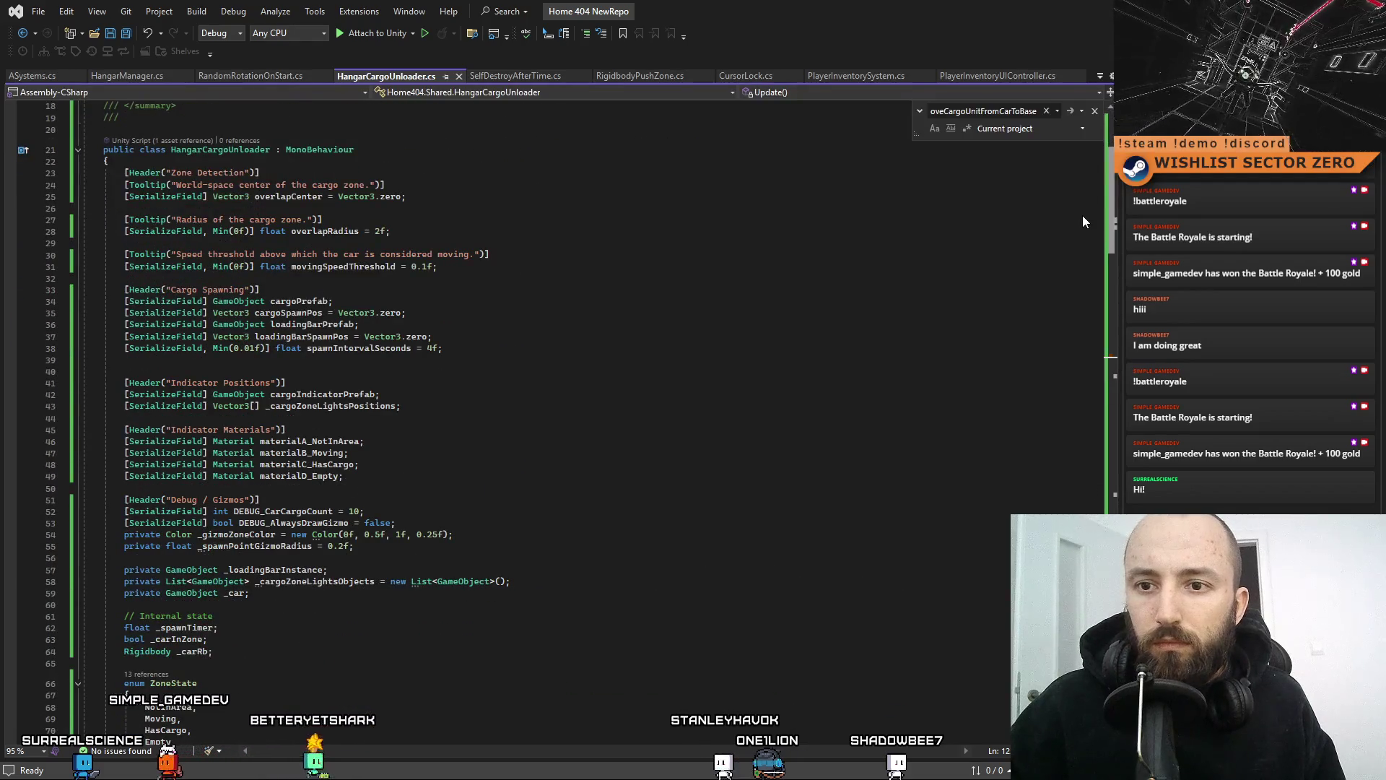
{"action": "scroll", "coordinate": [1082, 215], "scroll_direction": "down", "scroll_amount": 9}
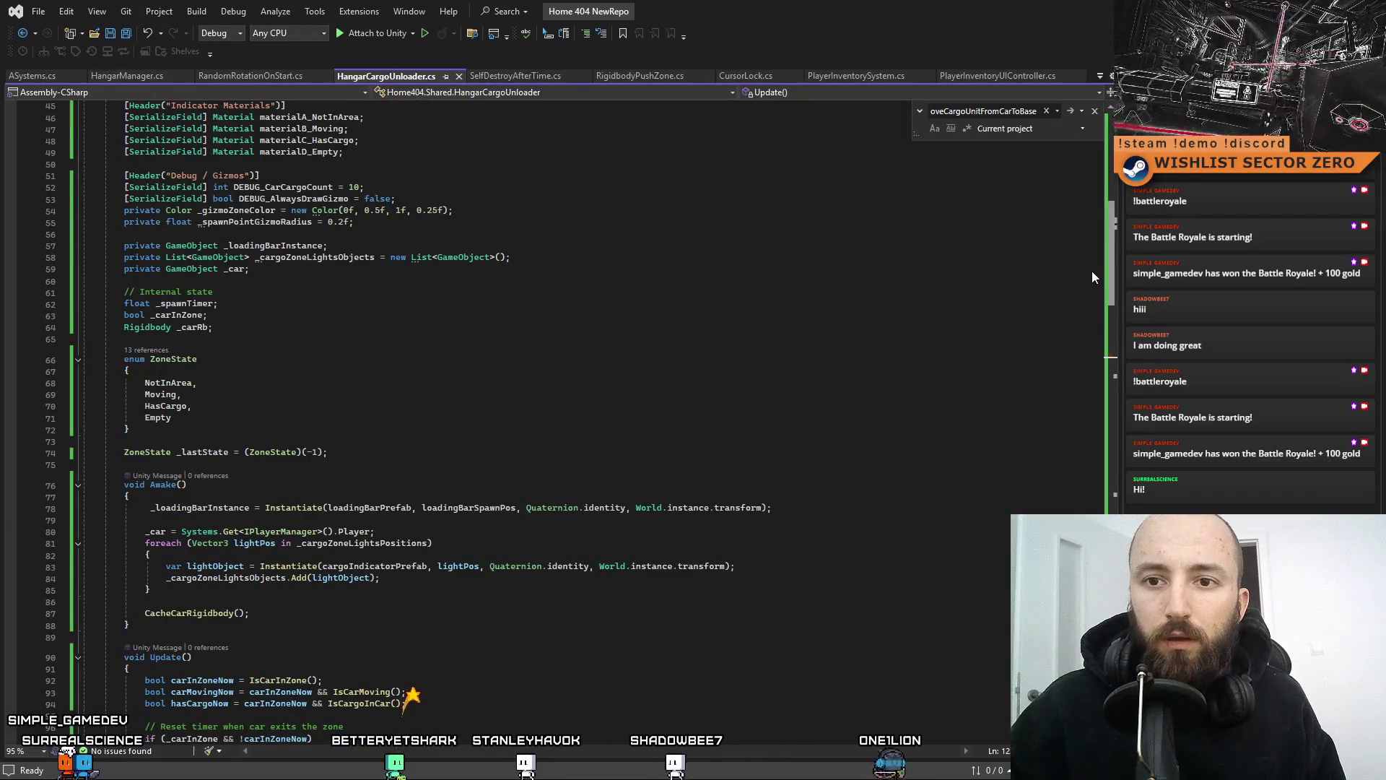
{"action": "scroll", "coordinate": [1094, 275], "scroll_direction": "down", "scroll_amount": 2}
Search for Empty and select ComputeState's final 'return ZoneState.Empty' line
{"action": "left_click", "coordinate": [169, 359]}
{"action": "key", "text": "ctrl+f"}
{"action": "scroll", "coordinate": [573, 367], "scroll_direction": "down", "scroll_amount": 2}
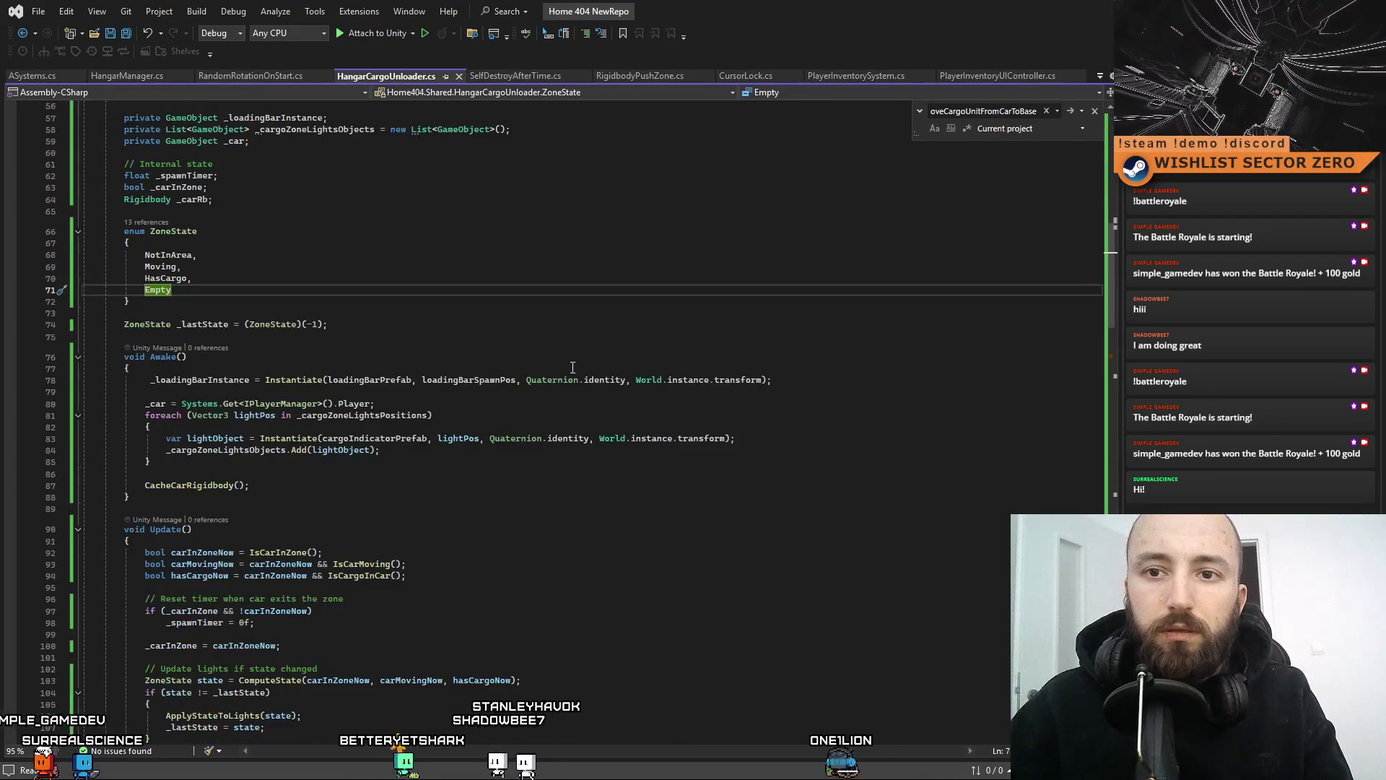
{"action": "left_click", "coordinate": [1107, 485]}
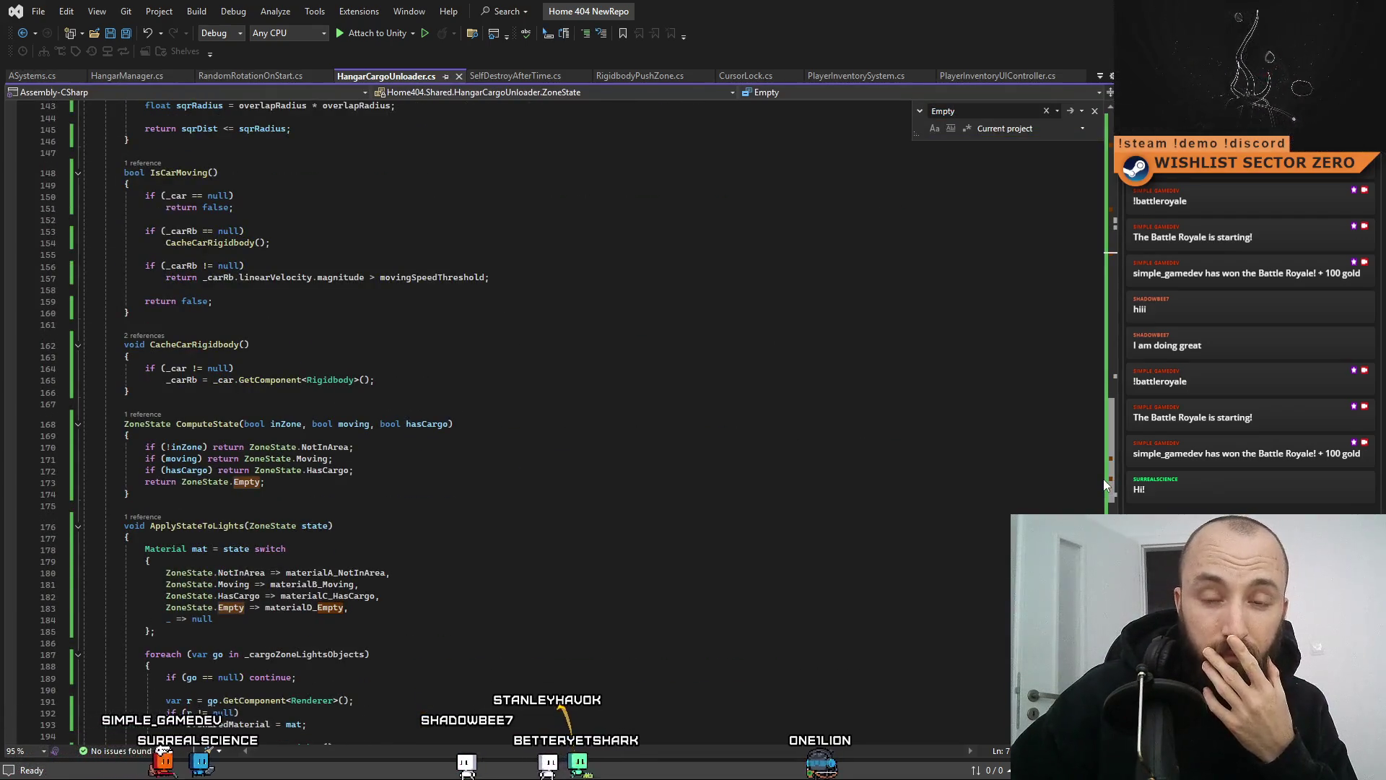
{"action": "scroll", "coordinate": [1095, 495], "scroll_direction": "down", "scroll_amount": 3}
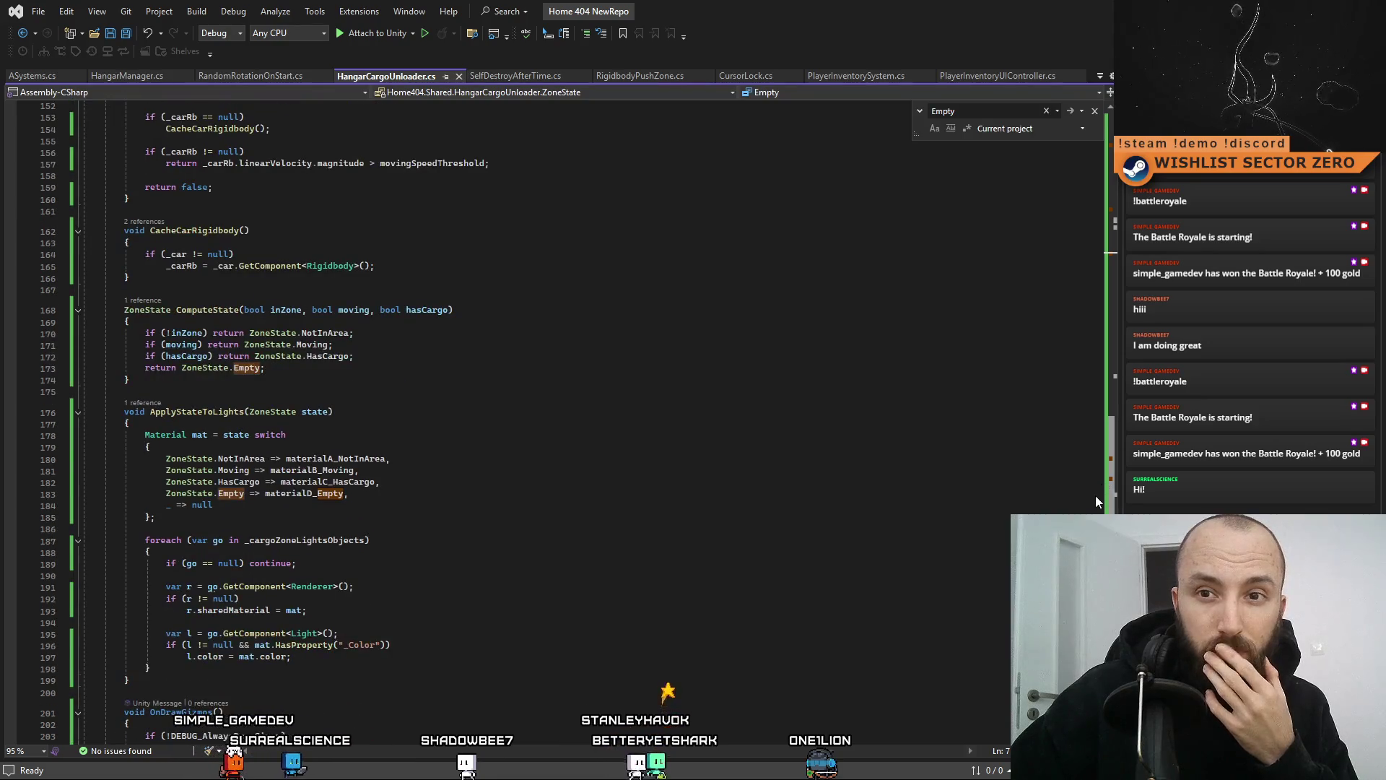
{"action": "left_click", "coordinate": [302, 378]}
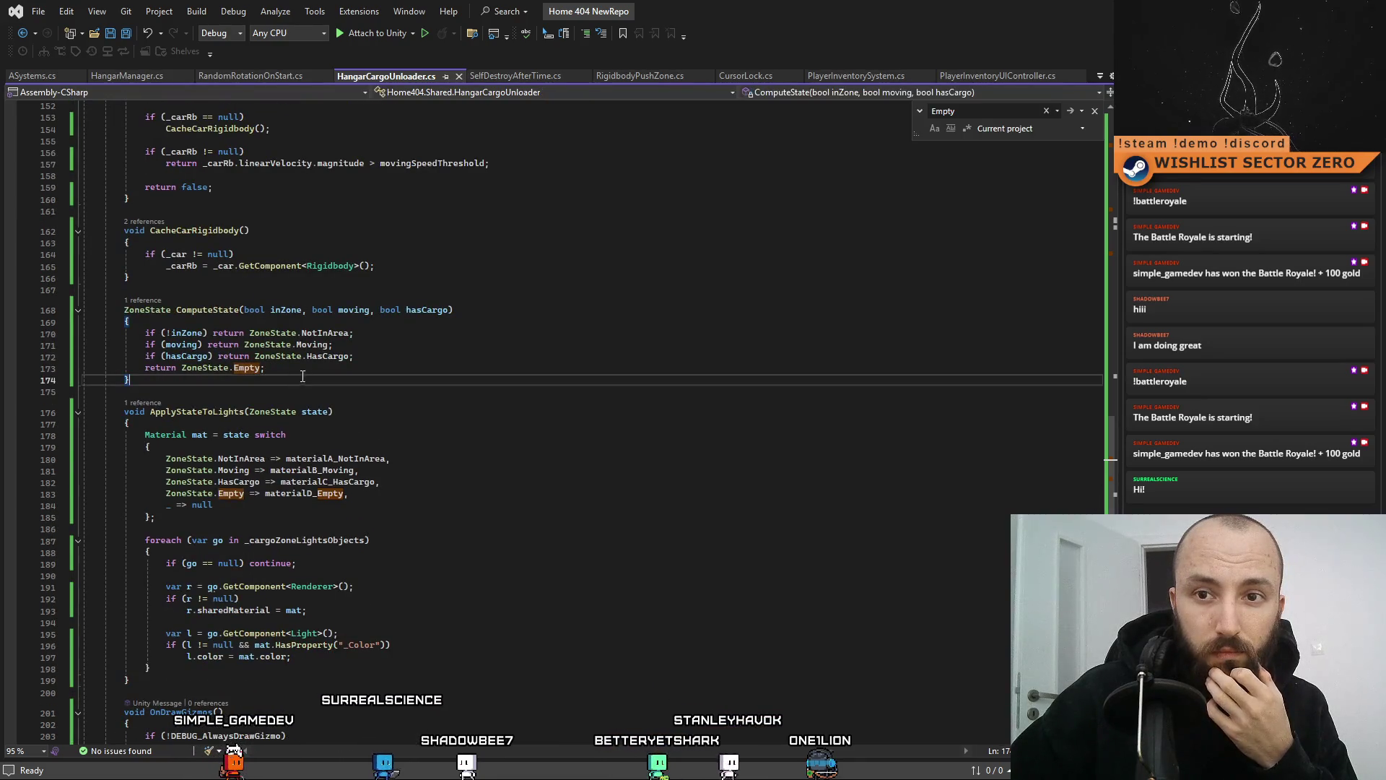
{"action": "left_click_drag", "start_coordinate": [319, 367], "coordinate": [147, 370]}
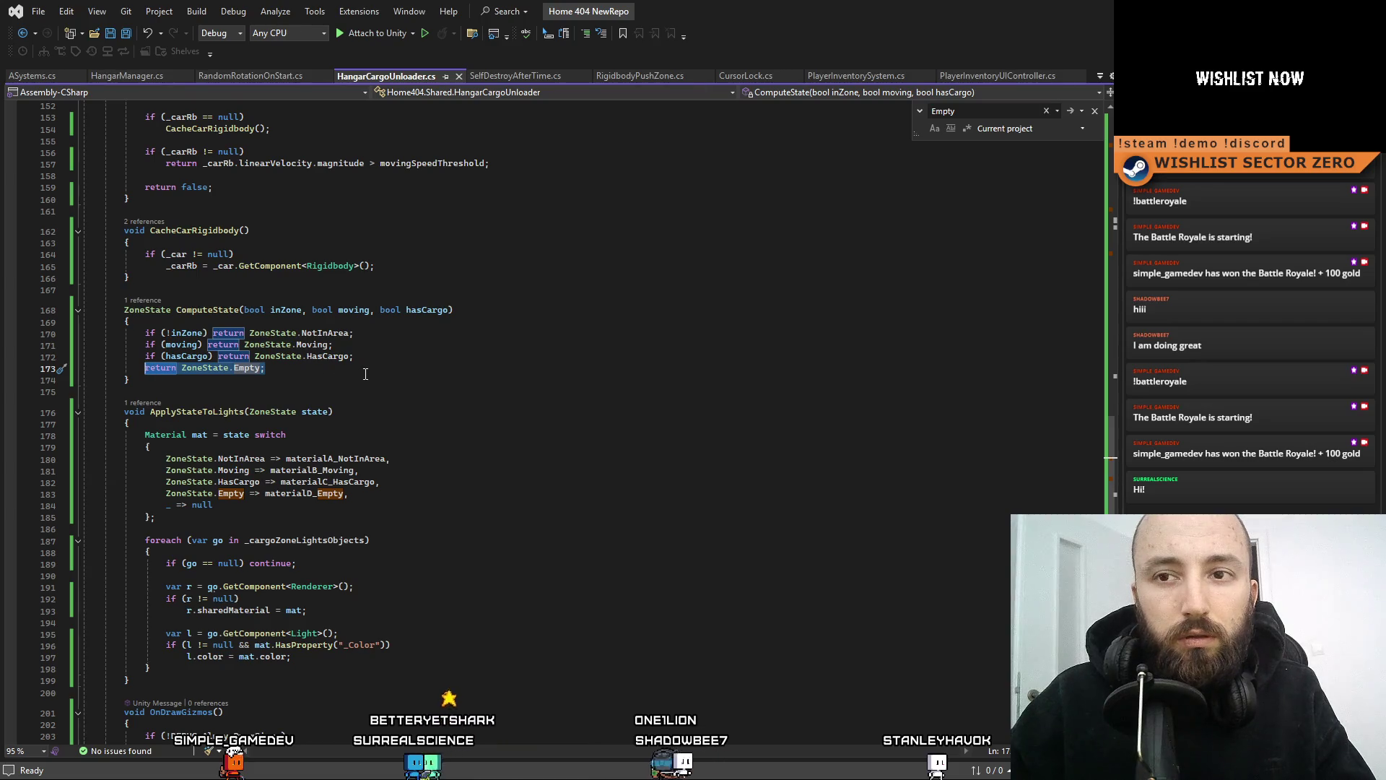
Add 'if (!hasCargo) return ZoneState.Empty;' at the top of ComputeState
{"action": "left_click", "coordinate": [296, 373]}
{"action": "left_click", "coordinate": [316, 324]}
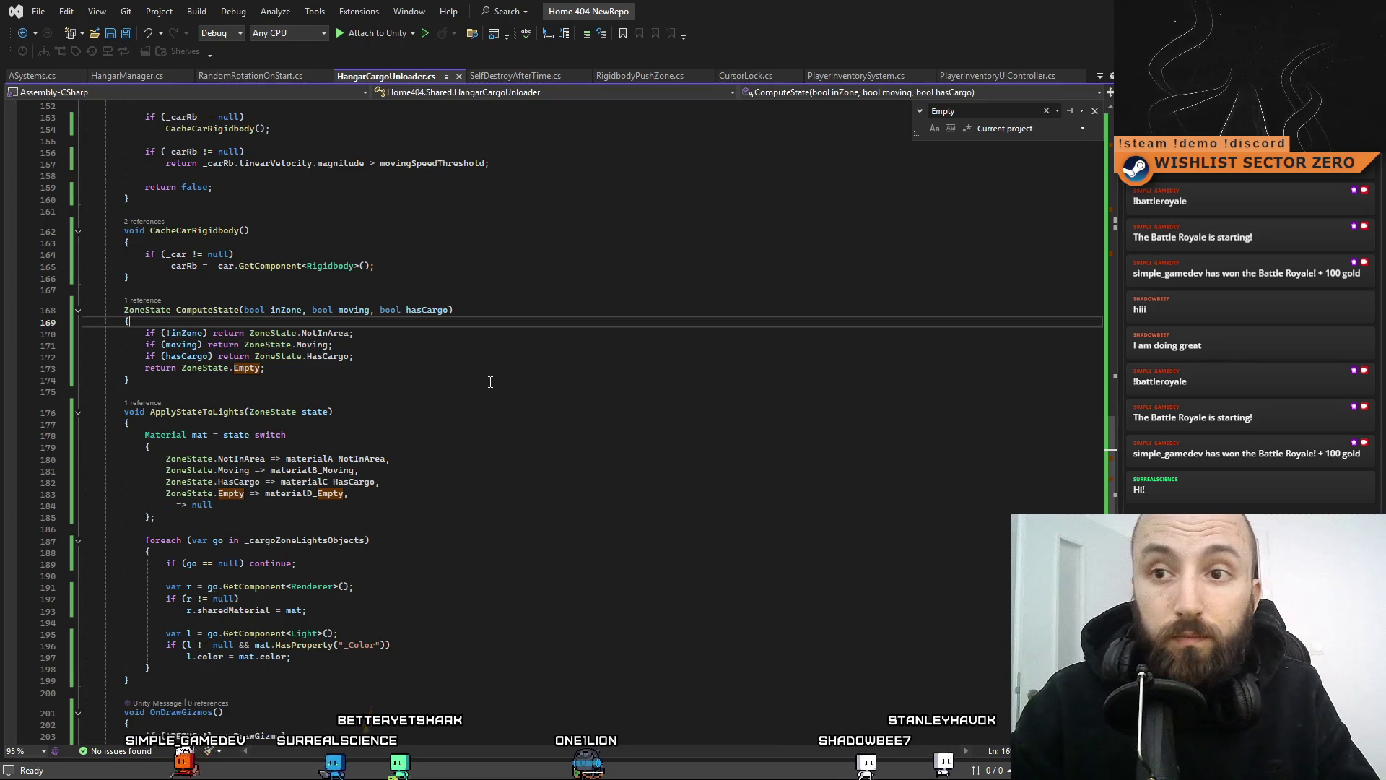
{"action": "key", "text": "Return"}
{"action": "type", "text": "if"}
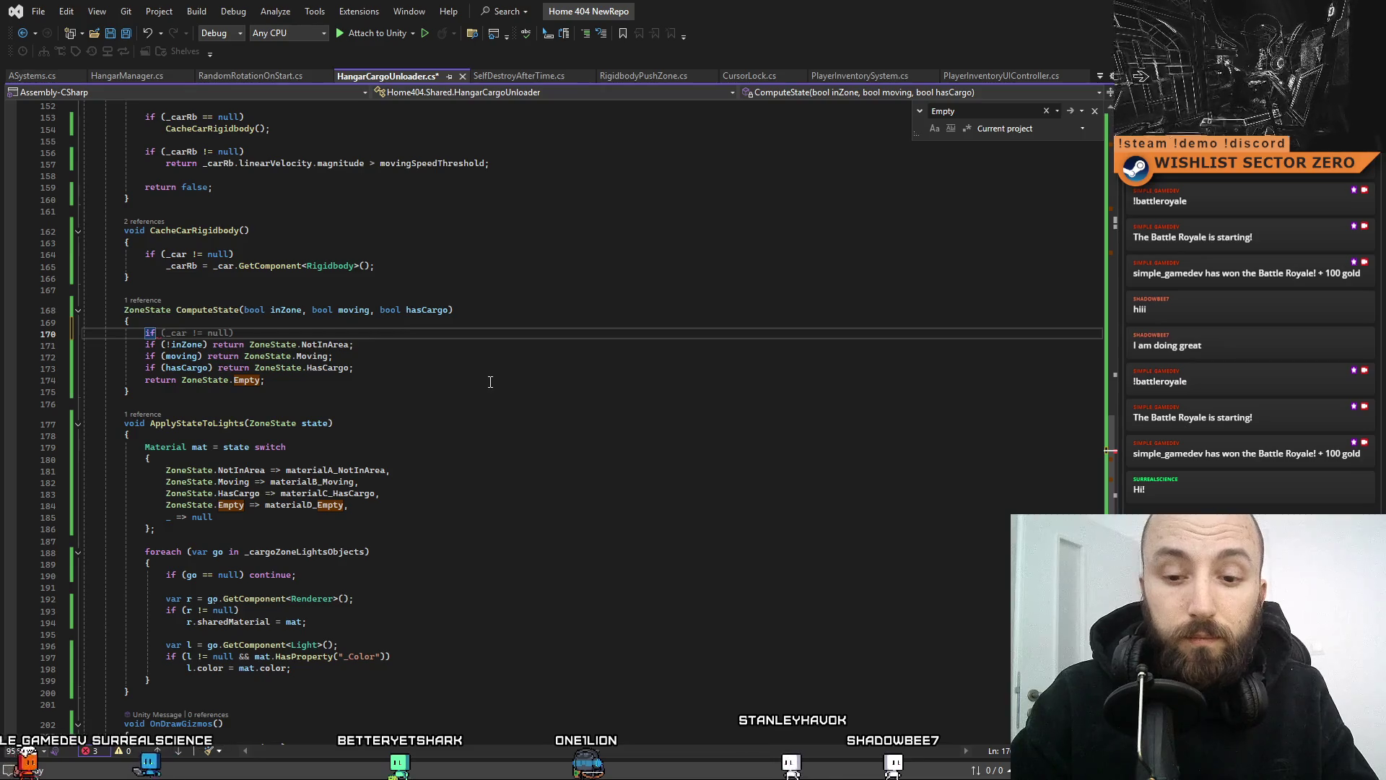
{"action": "type", "text": " (!hasCargo"}
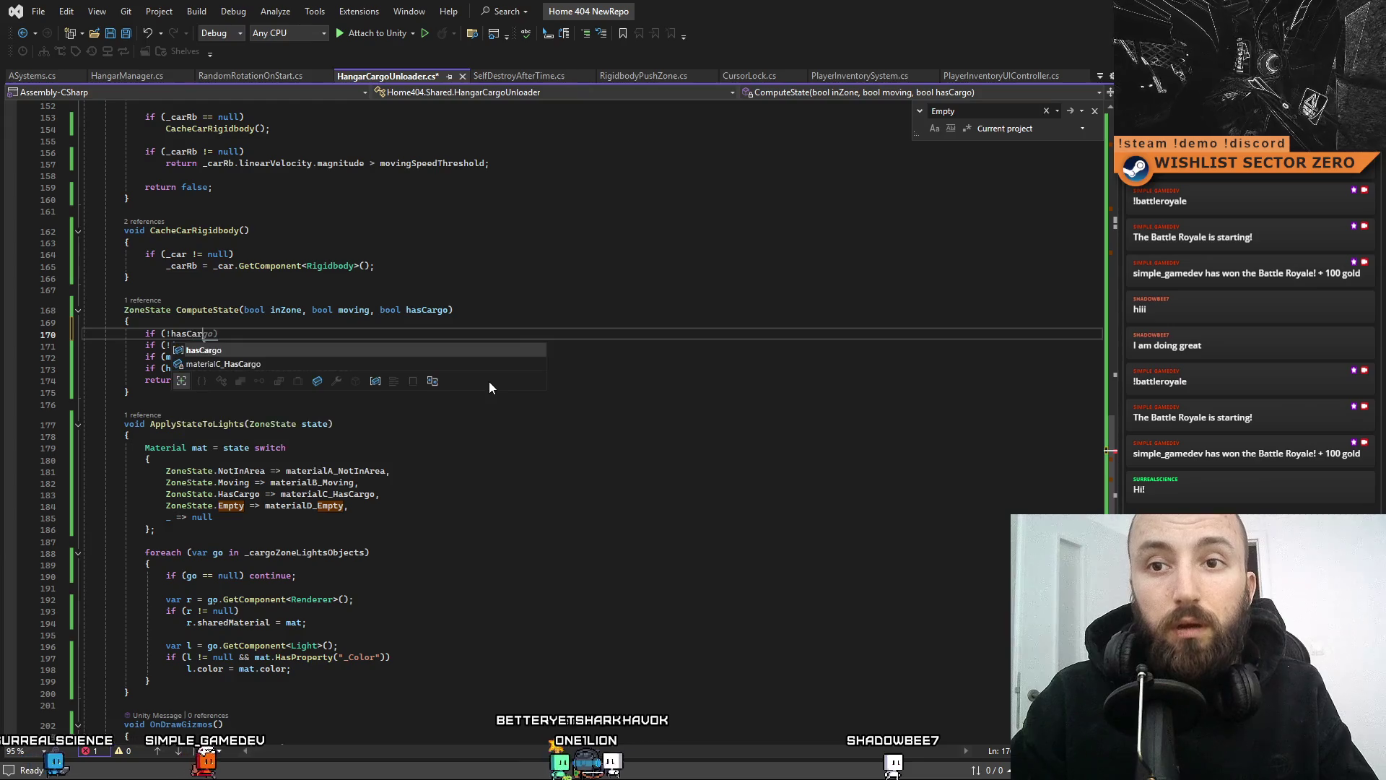
{"action": "type", "text": ") ret"}
{"action": "key", "text": "Tab"}
{"action": "type", "text": "Zone"}
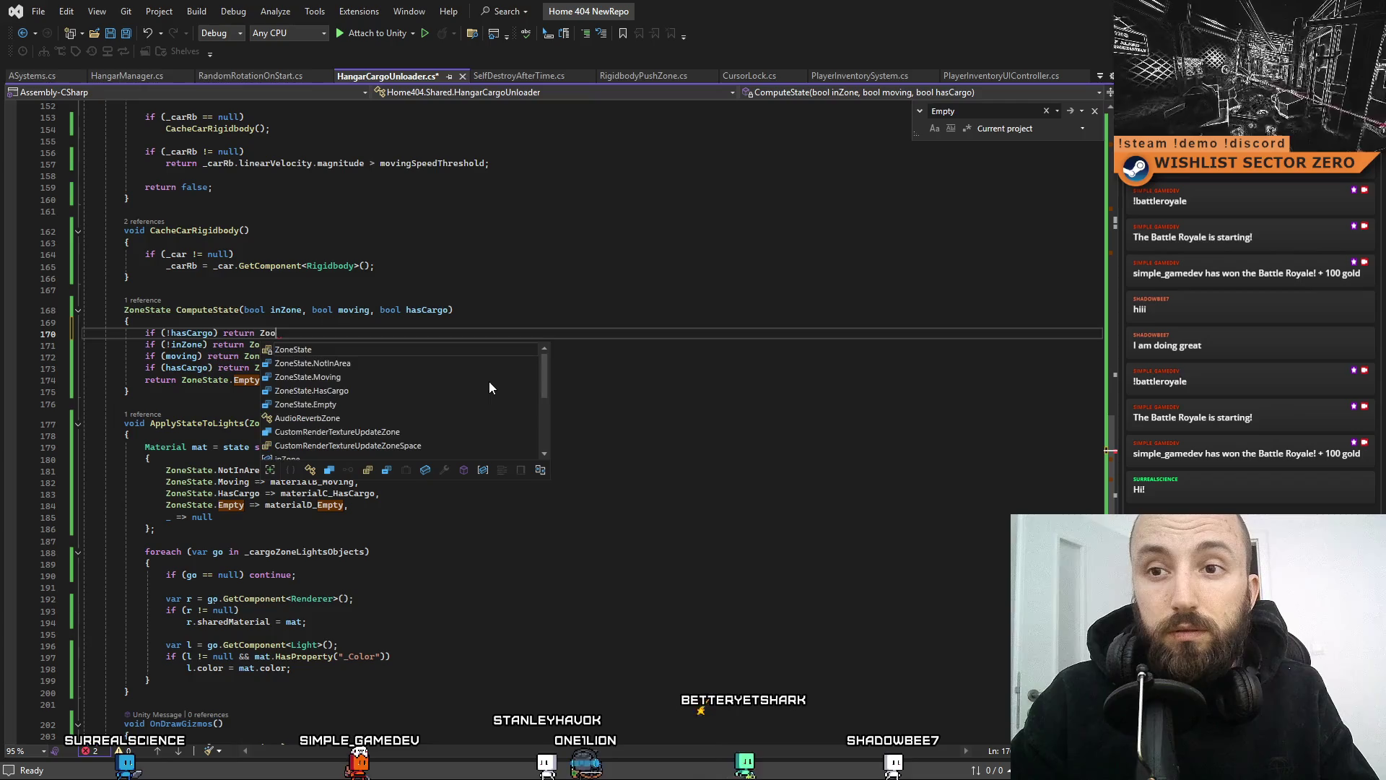
{"action": "key", "text": "Tab"}
{"action": "type", "text": ".Em"}
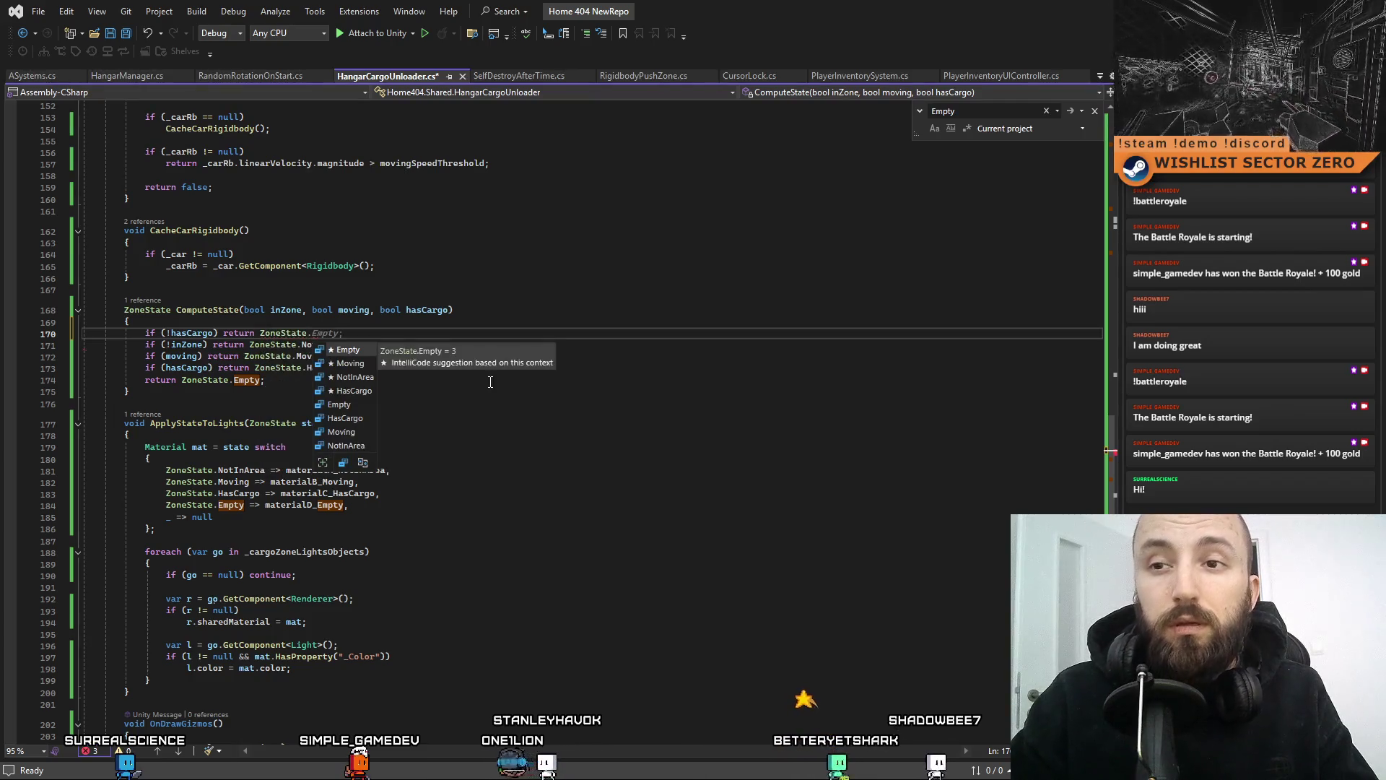
{"action": "key", "text": "Tab"}
{"action": "type", "text": ";"}
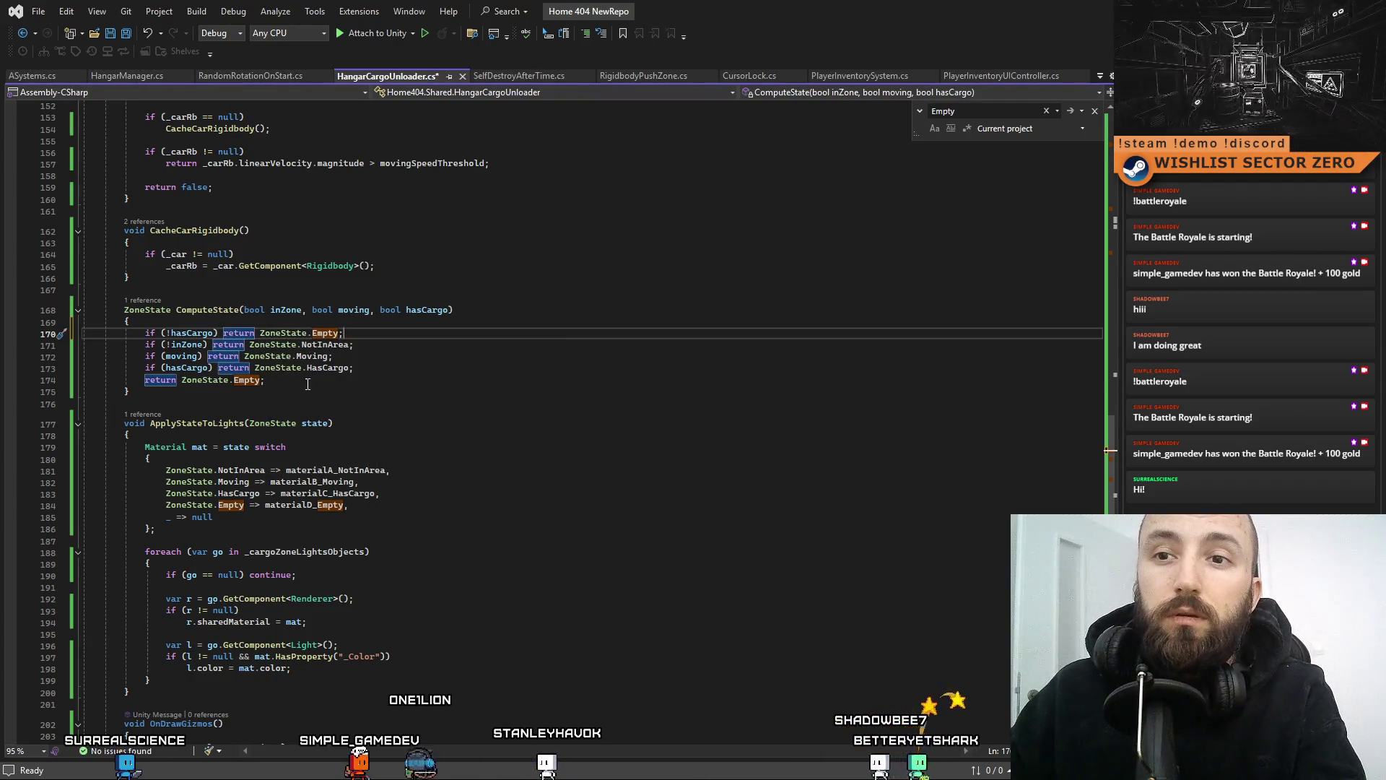
Delete the old final return Empty line and save the script
{"action": "left_click_drag", "start_coordinate": [491, 382], "coordinate": [26, 382]}
{"action": "key", "text": "BackSpace"}
{"action": "key", "text": "BackSpace"}
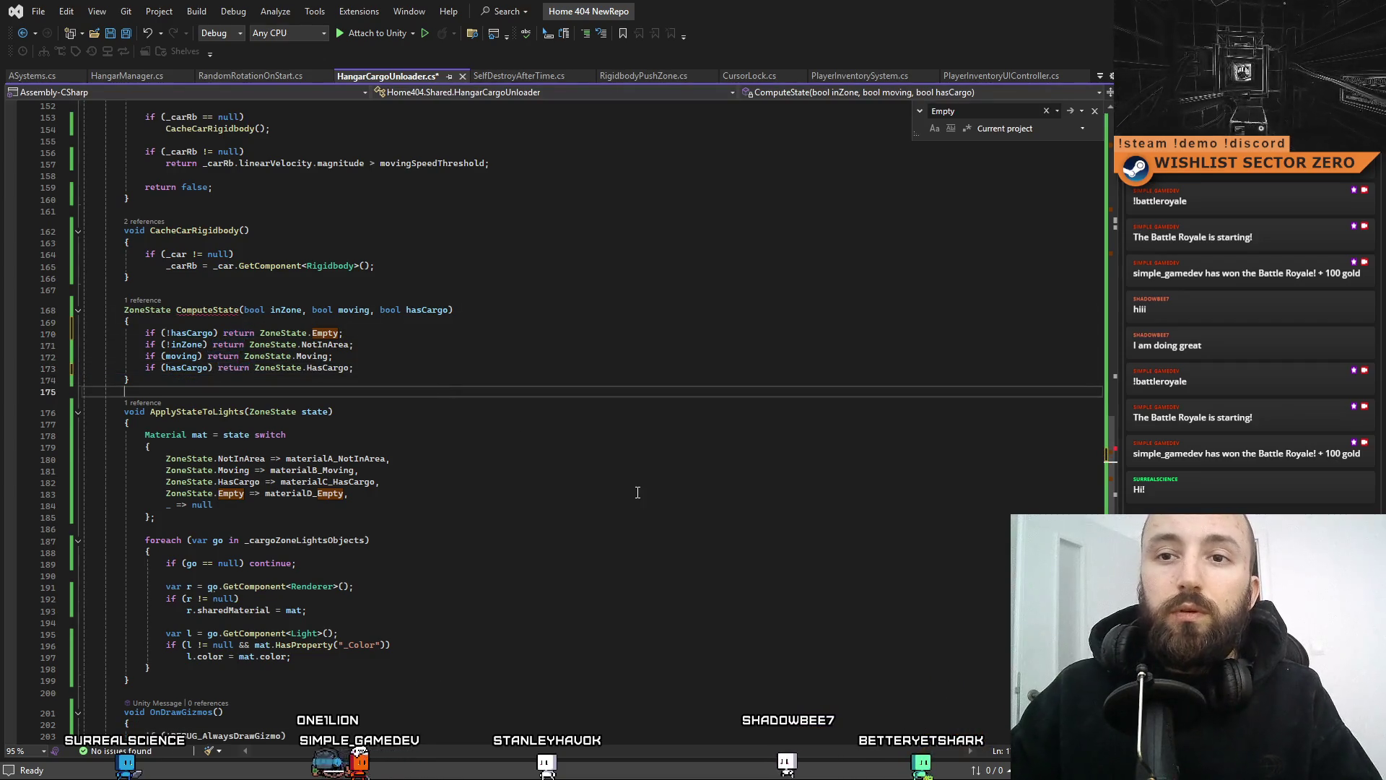
{"action": "left_click", "coordinate": [661, 506]}
{"action": "key", "text": "ctrl+s"}
Strip the hasCargo condition so 'return ZoneState.HasCargo;' is the fallback, then go to Unity
{"action": "left_click", "coordinate": [402, 370]}
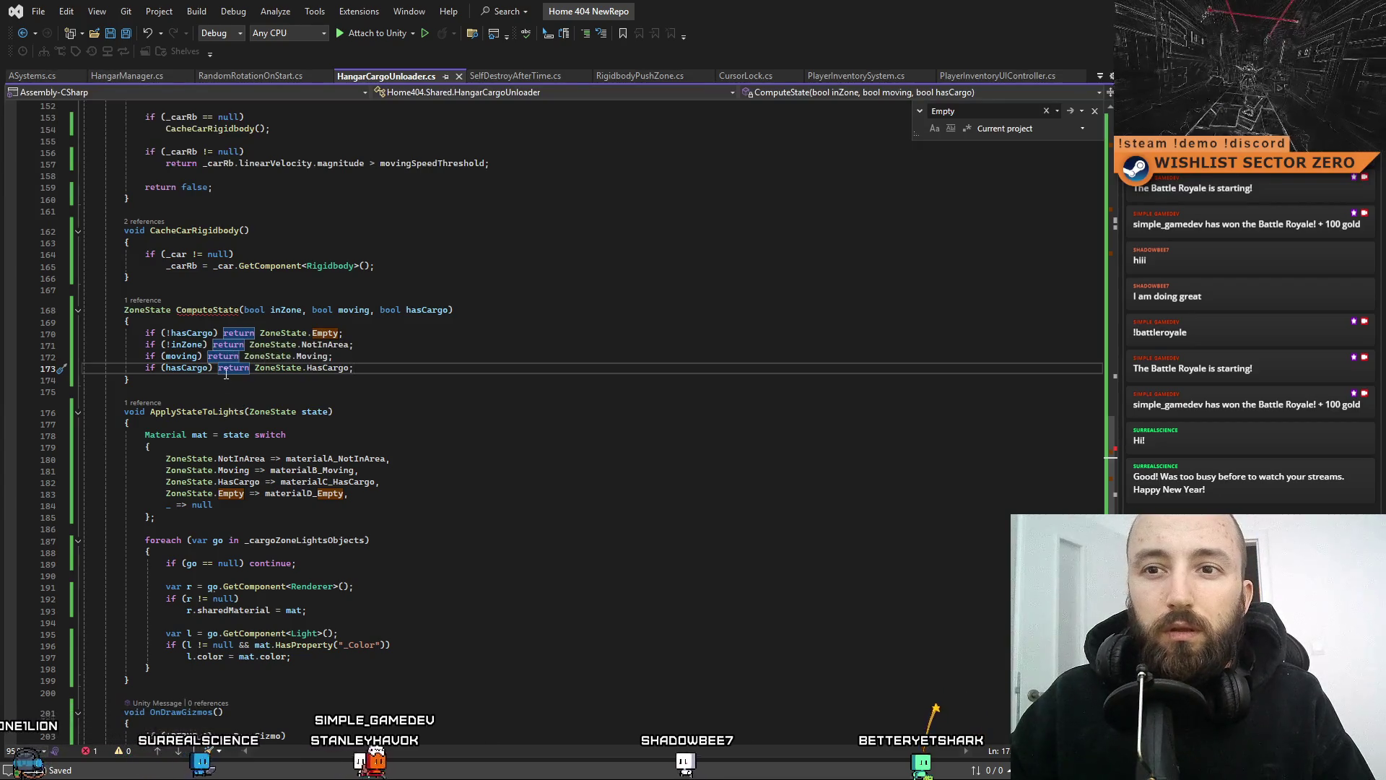
{"action": "left_click_drag", "start_coordinate": [215, 368], "coordinate": [146, 367]}
{"action": "key", "text": "Delete"}
{"action": "key", "text": "Delete"}
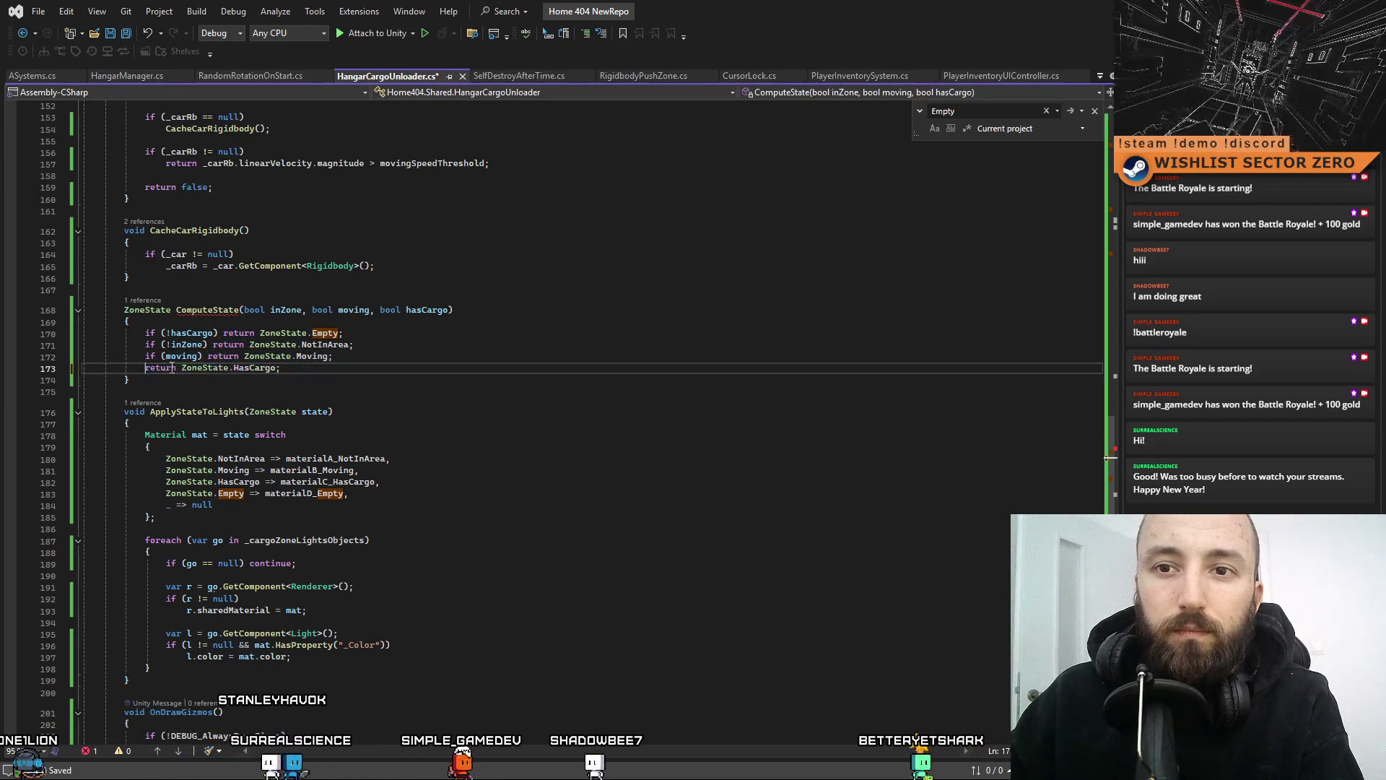
{"action": "left_click_drag", "start_coordinate": [556, 494], "coordinate": [561, 509]}
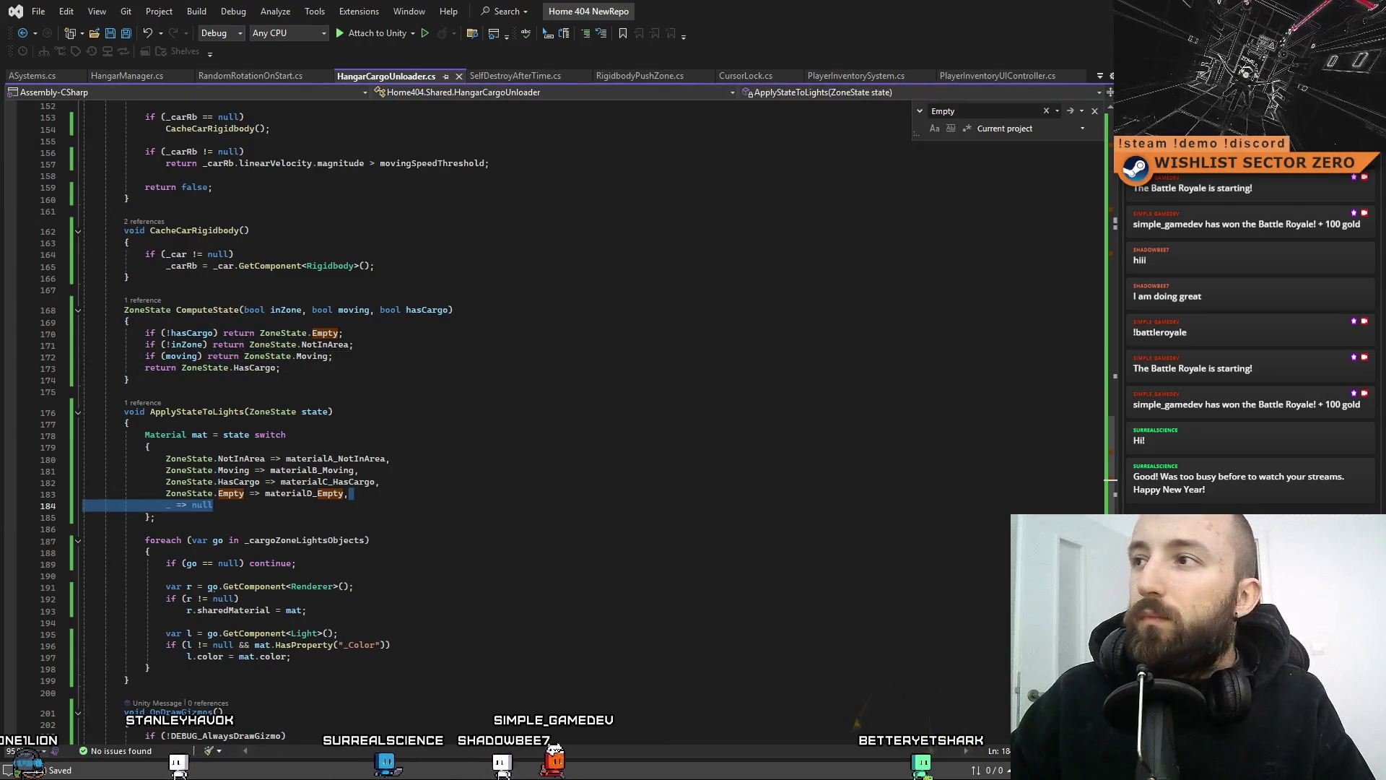
{"action": "key", "text": "alt+Tab"}
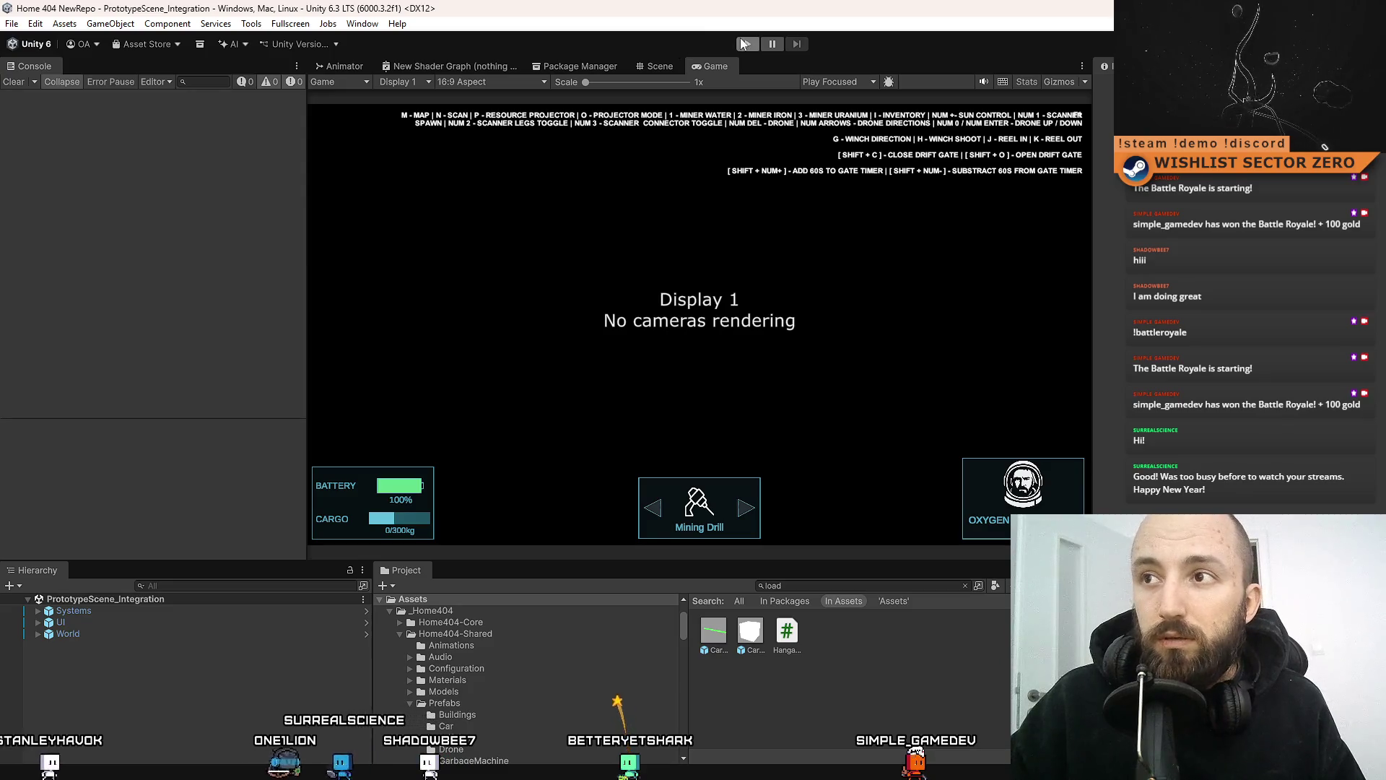
Play the scene fullscreen and drive the rover through the orange hangar
{"action": "left_click", "coordinate": [744, 45]}
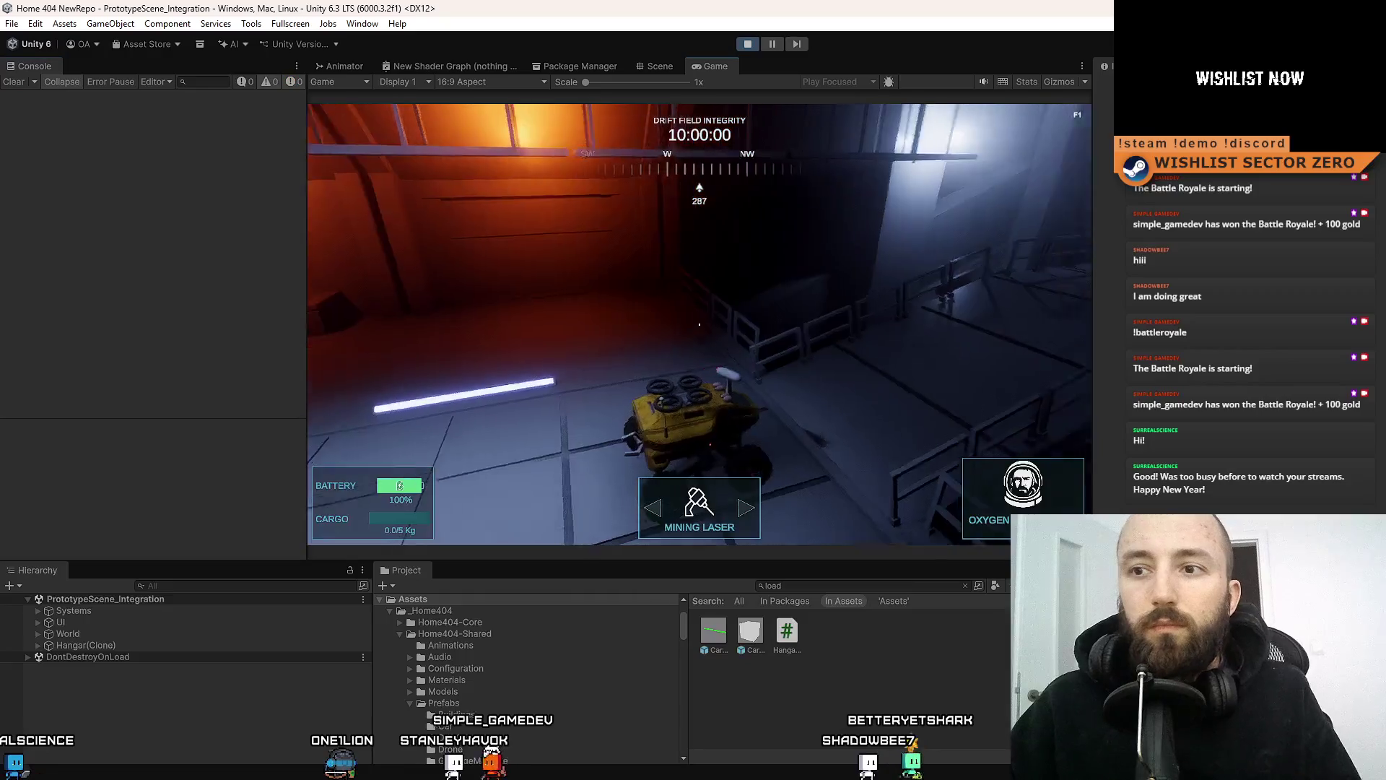
{"action": "key", "text": "F10"}
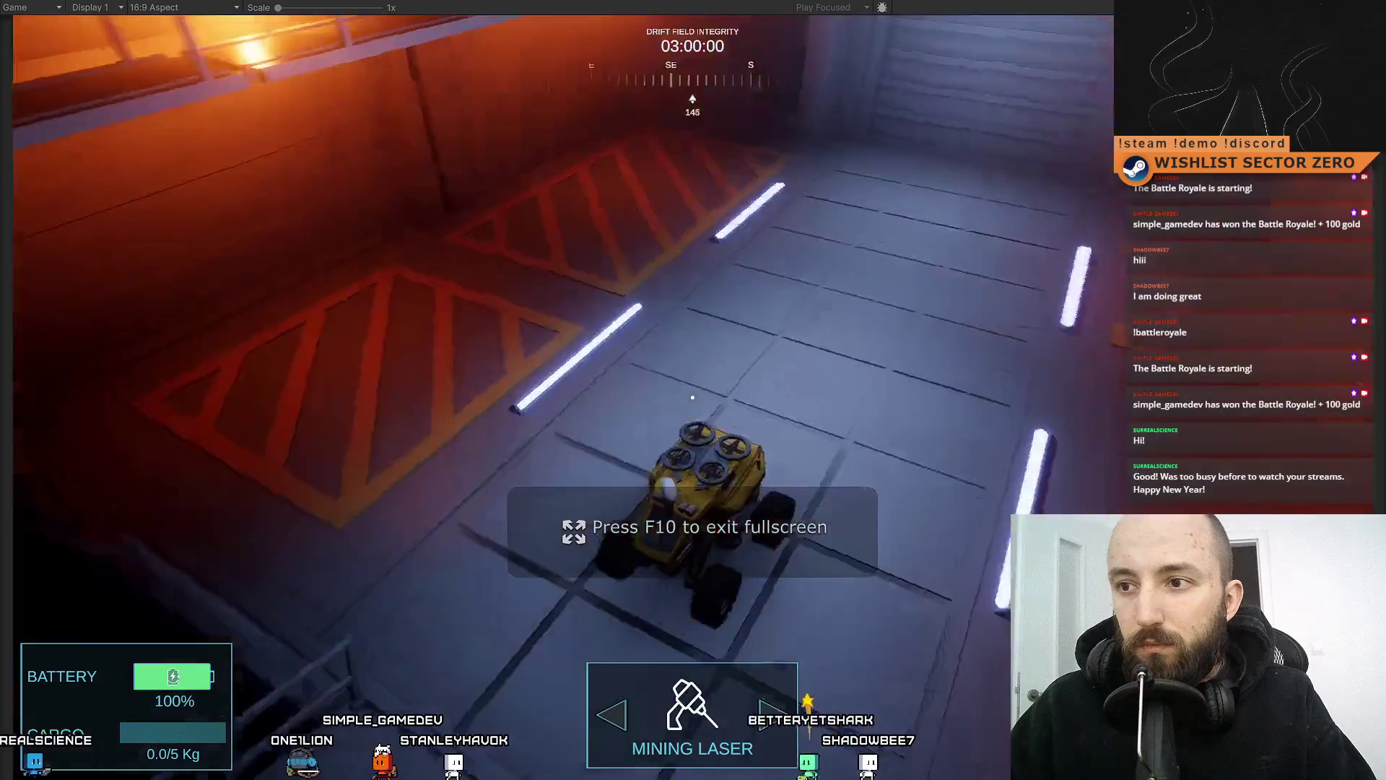
{"action": "key", "text": "w"}
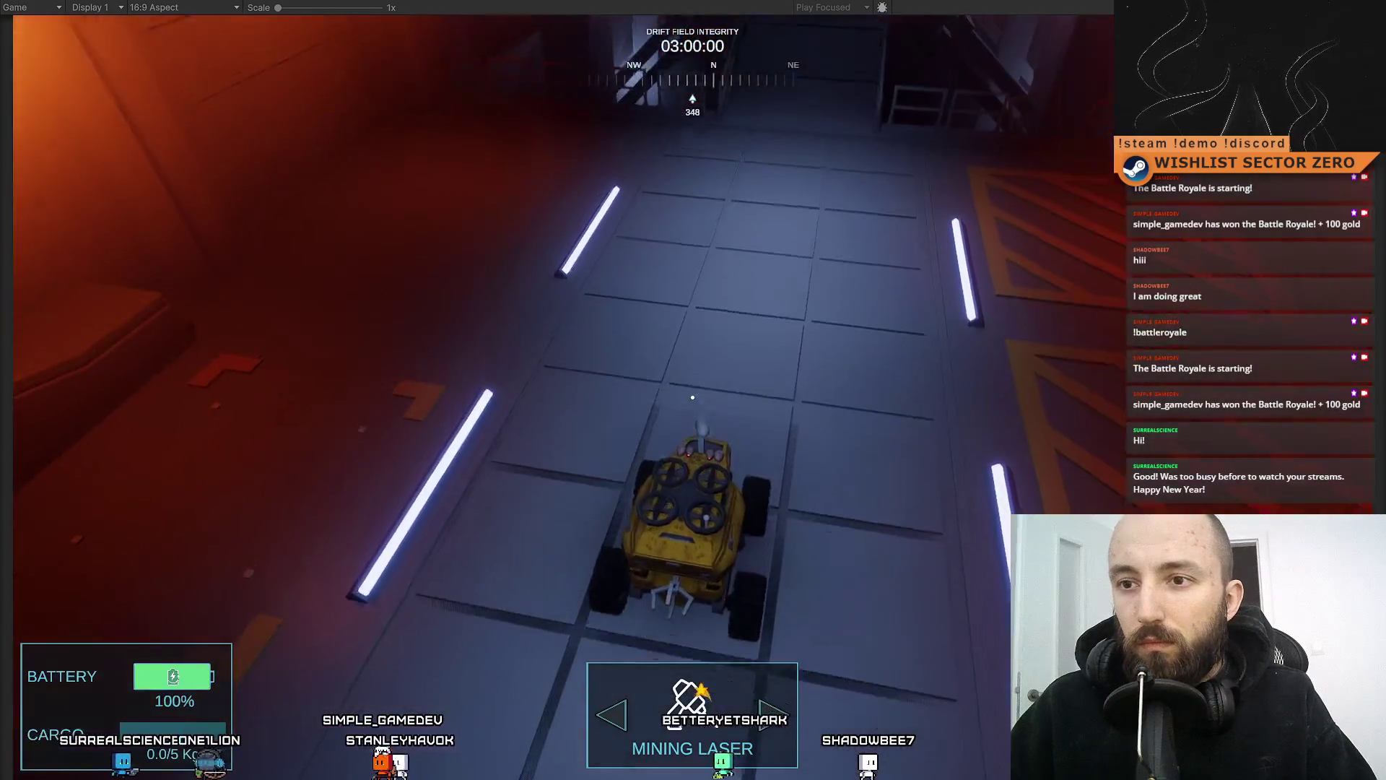
{"action": "key", "text": "a"}
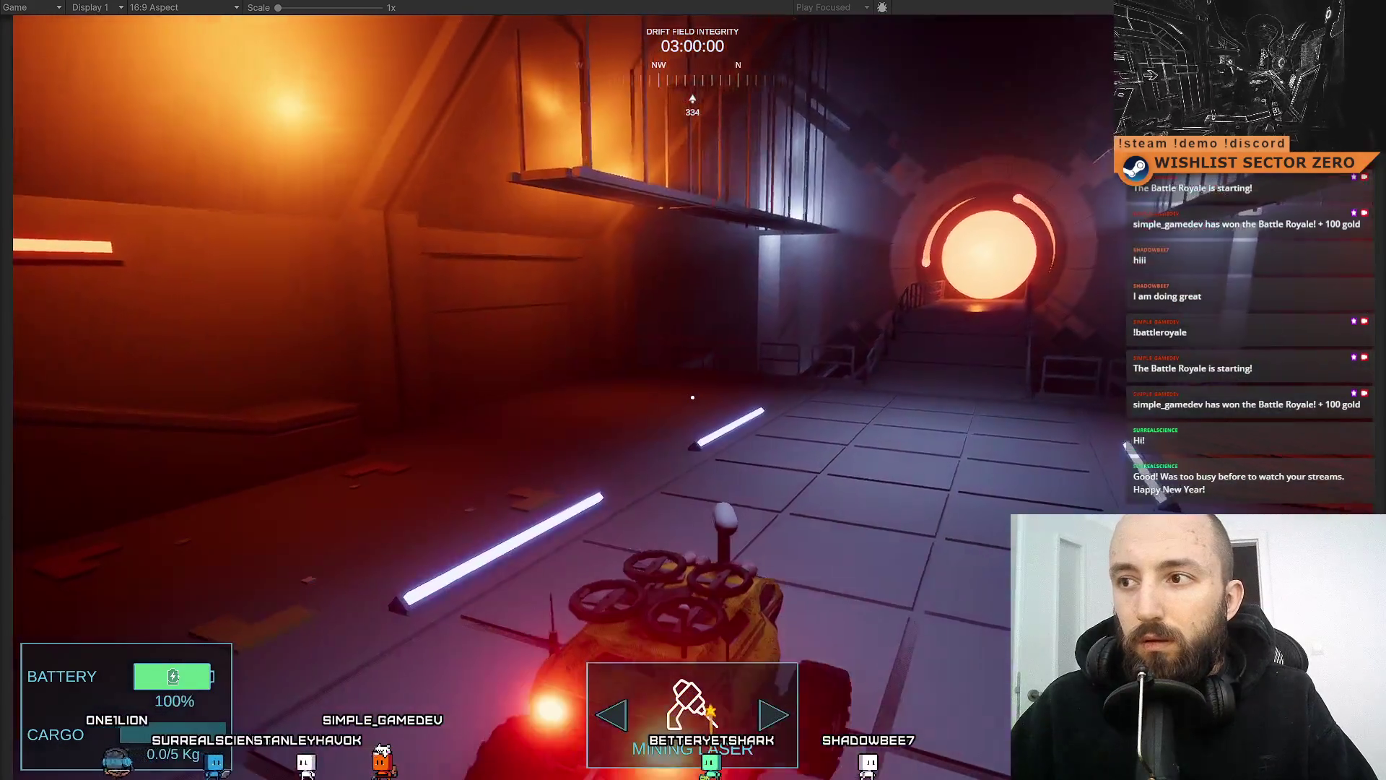
{"action": "key", "text": "a"}
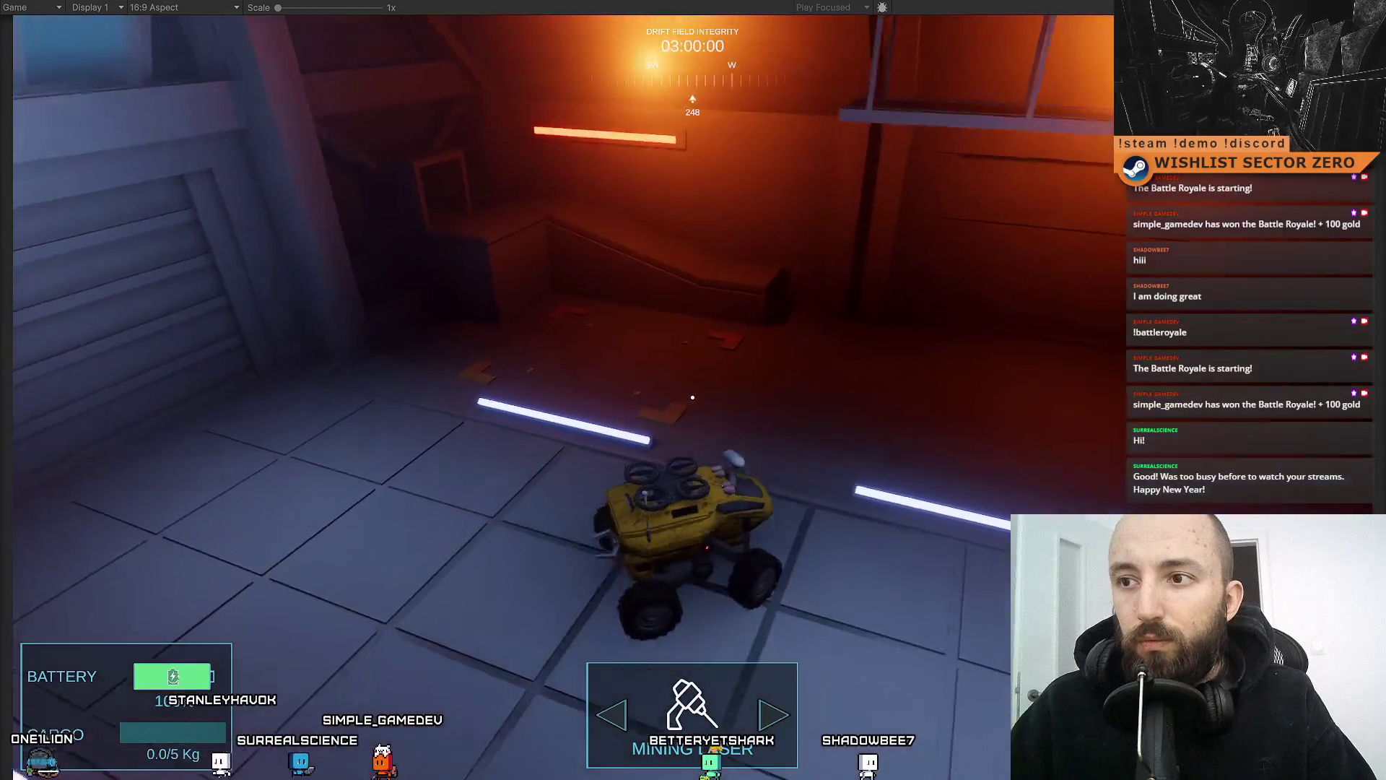
{"action": "key", "text": "w"}
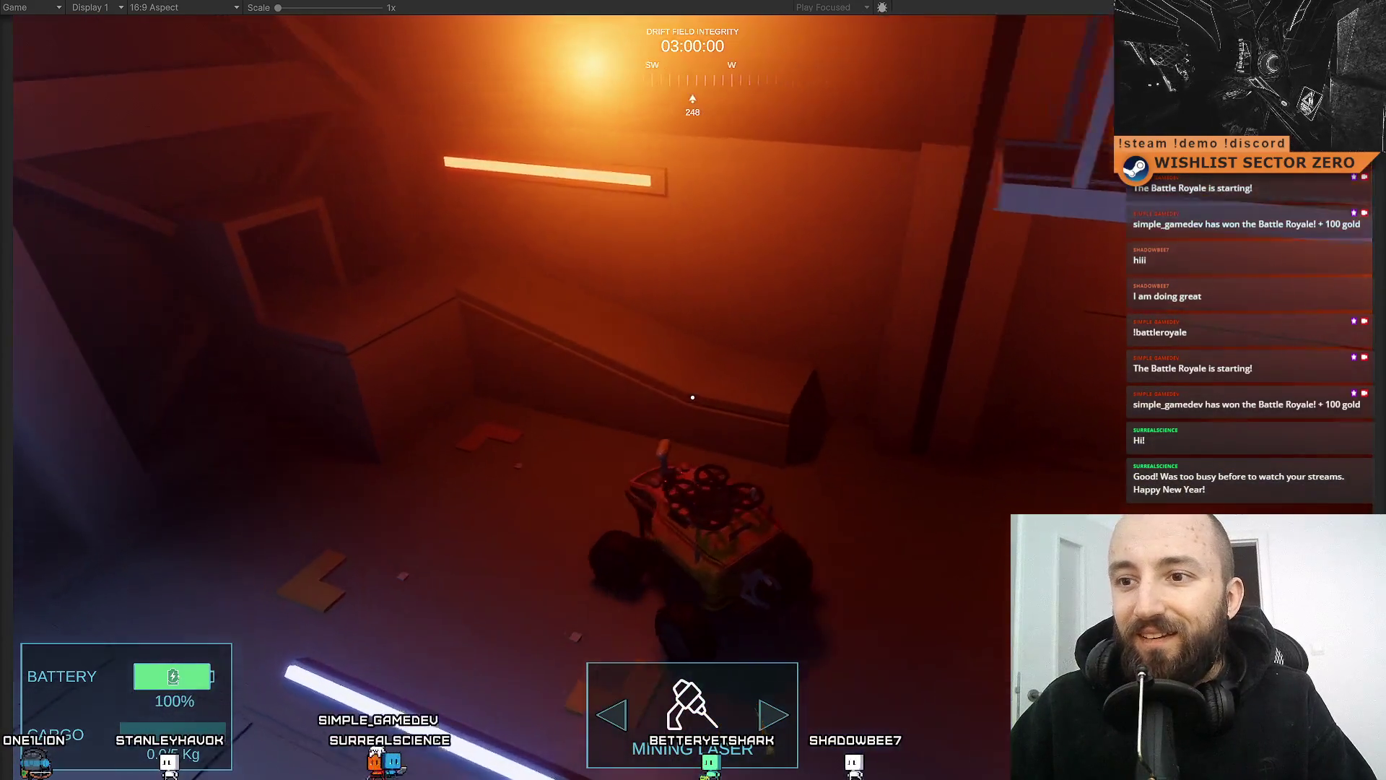
{"action": "key", "text": "w"}
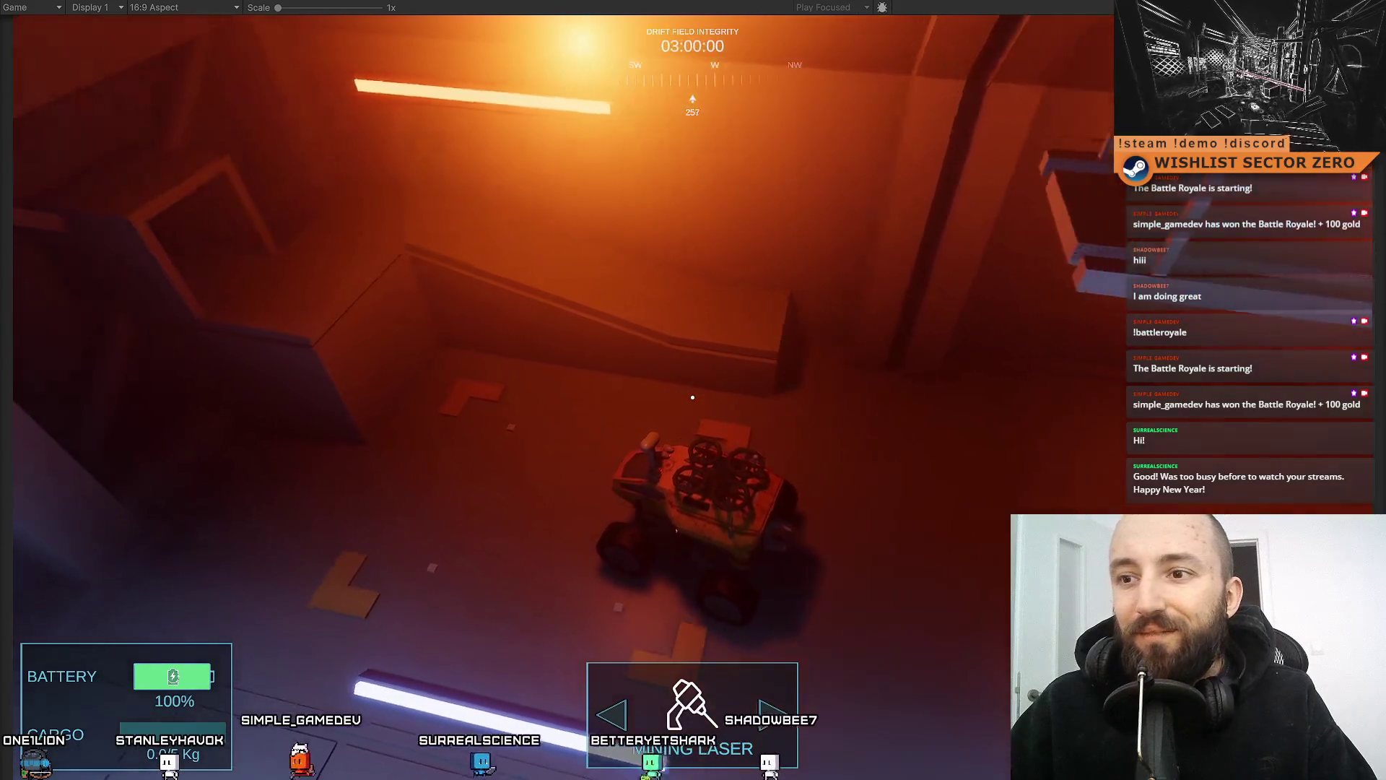
Restore the editor layout, stop the game and return to Visual Studio
{"action": "key", "text": "shift+space"}
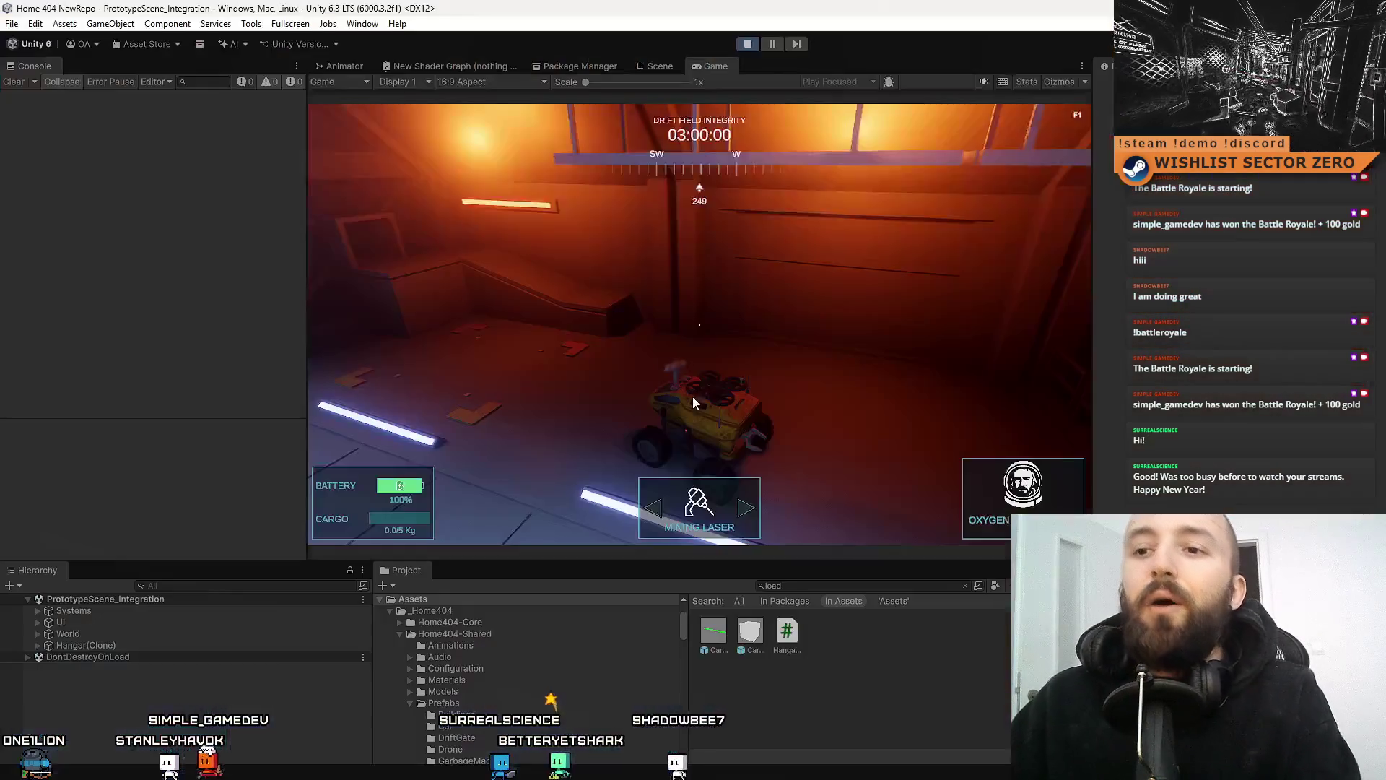
{"action": "left_click", "coordinate": [748, 44]}
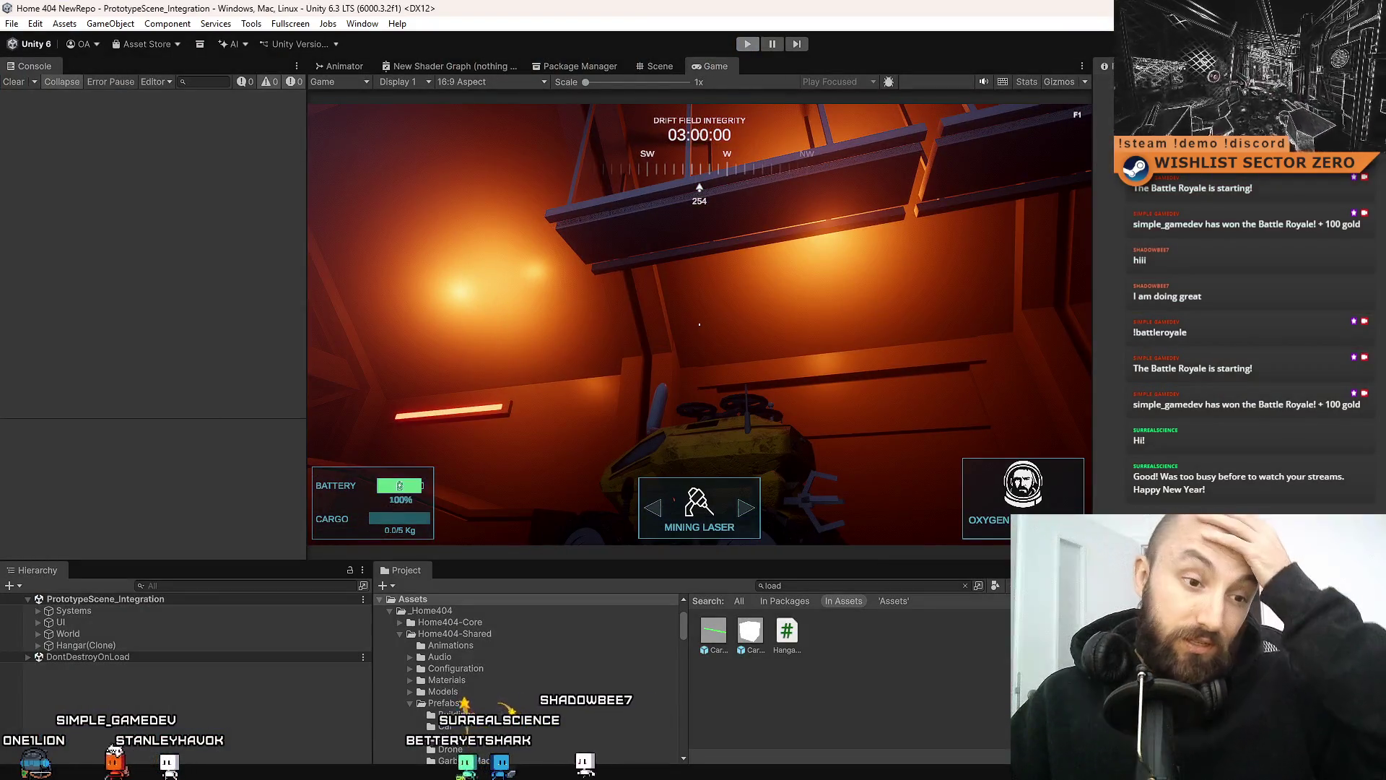
{"action": "key", "text": "alt+Tab"}
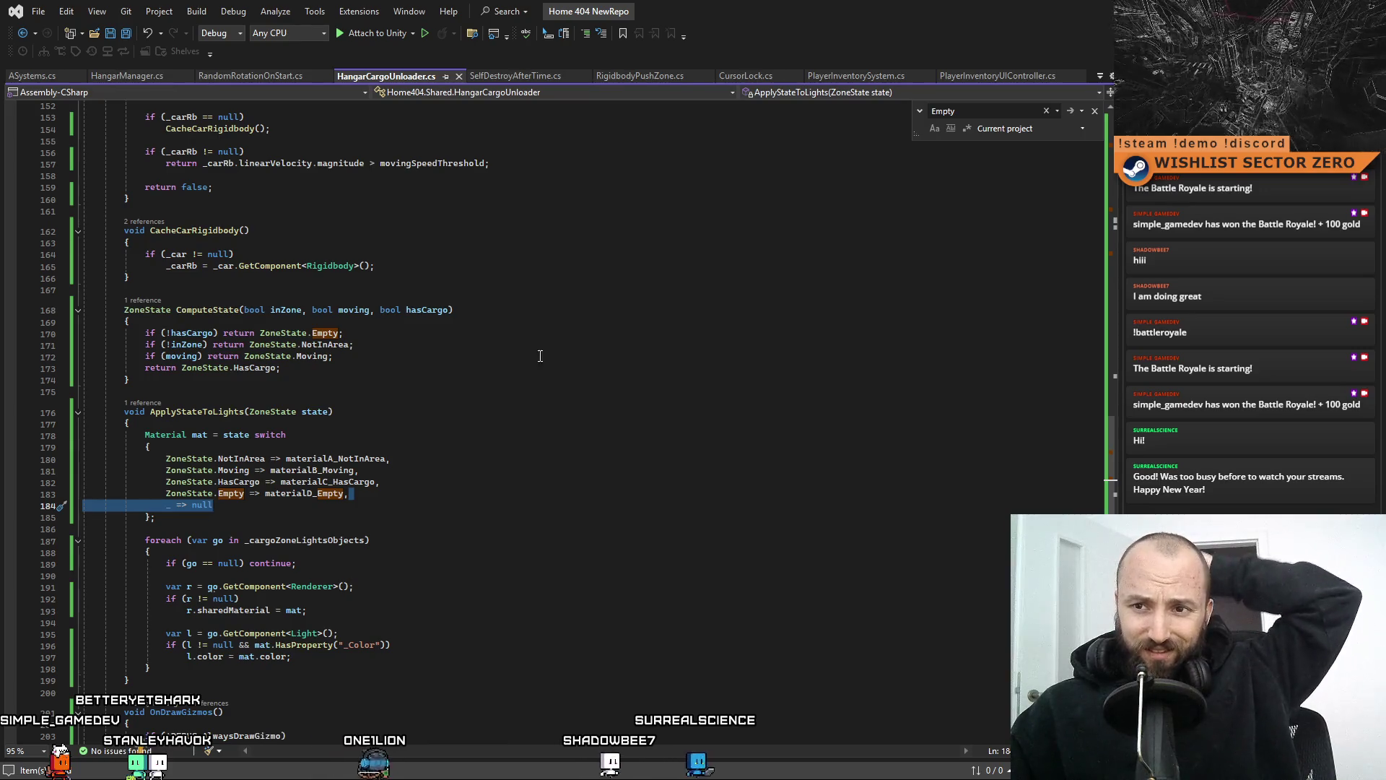
Trace ComputeState's calls to find where the hasCargoNow argument is computed
{"action": "left_click", "coordinate": [429, 312]}
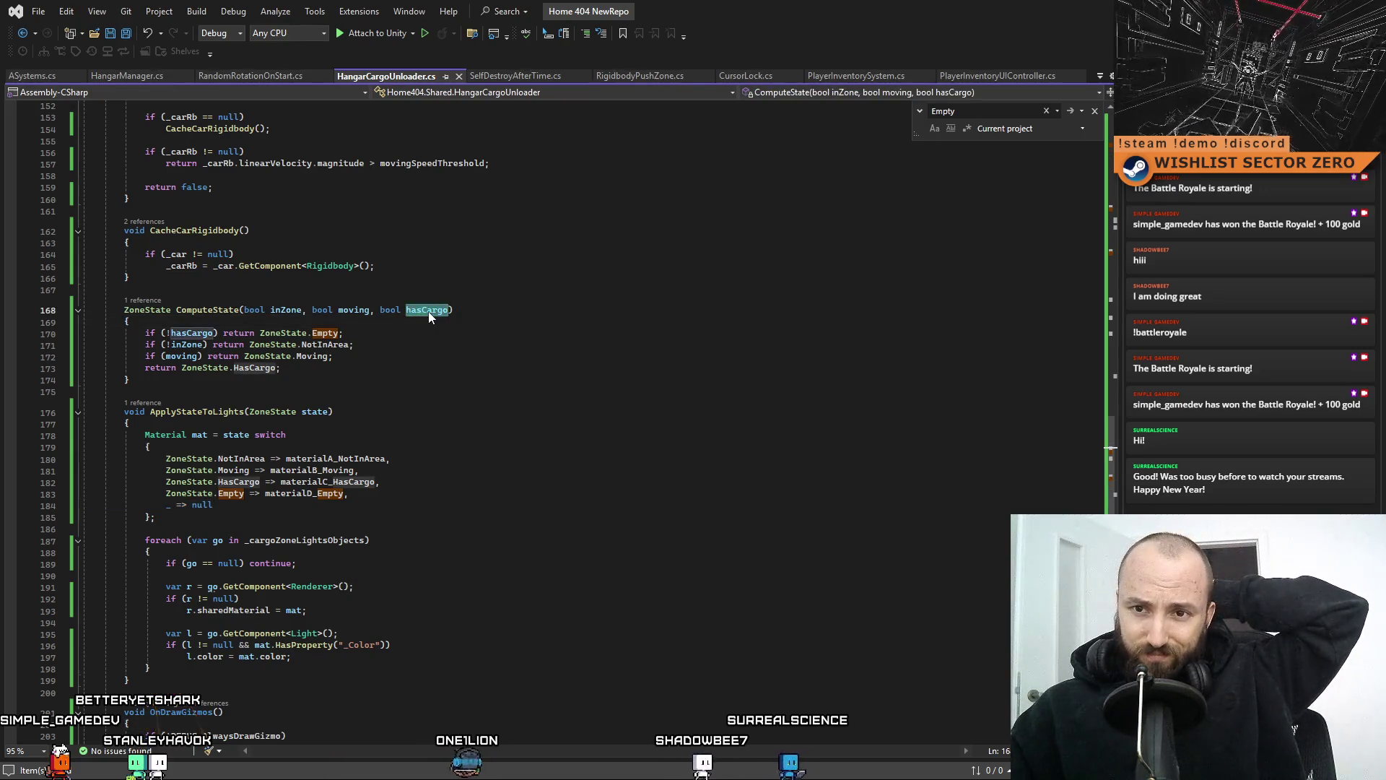
{"action": "mouse_move", "coordinate": [1109, 475]}
{"action": "left_mouse_down"}
{"action": "mouse_move", "coordinate": [1140, 195]}
{"action": "mouse_move", "coordinate": [1139, 350]}
{"action": "mouse_move", "coordinate": [1139, 316]}
{"action": "left_mouse_up"}
{"action": "left_click", "coordinate": [211, 382]}
{"action": "key", "text": "ctrl+f"}
{"action": "left_click", "coordinate": [814, 530]}
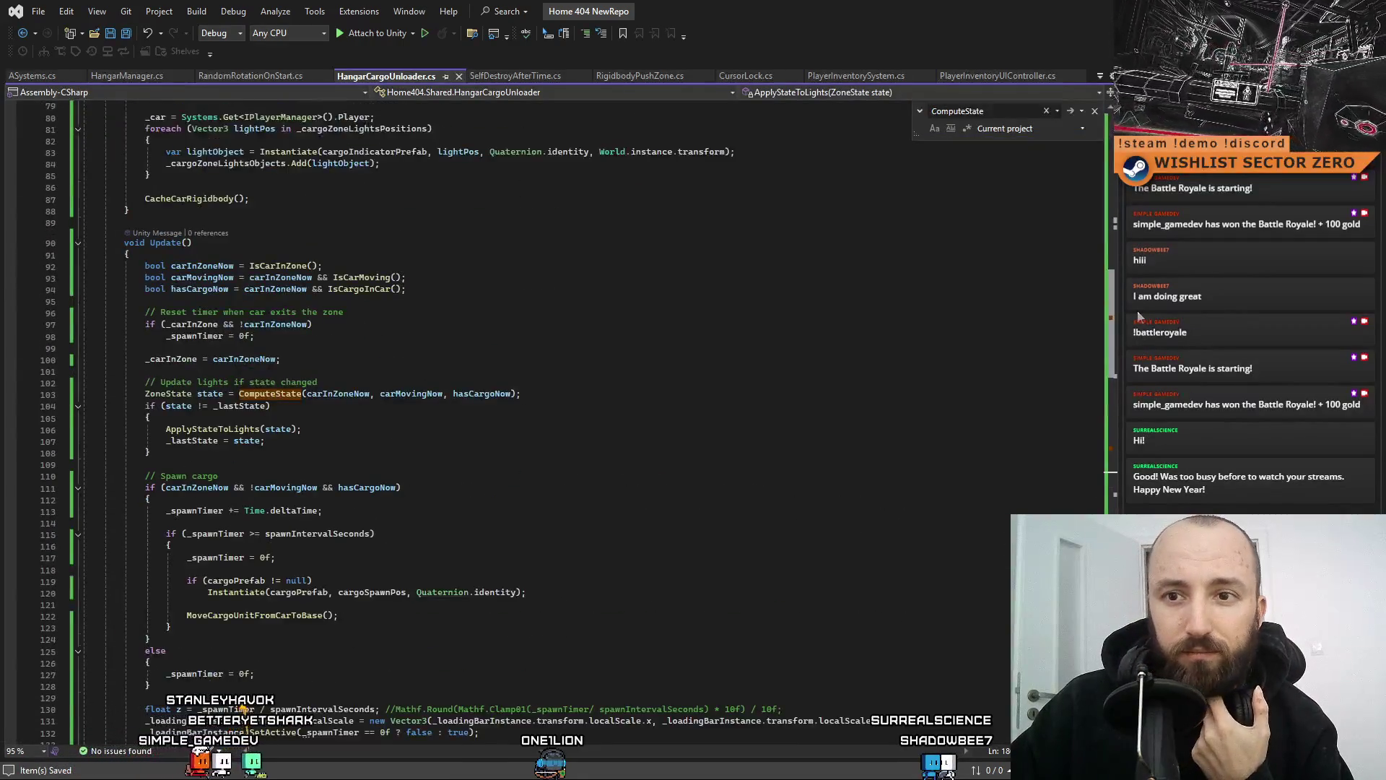
{"action": "left_click", "coordinate": [483, 395]}
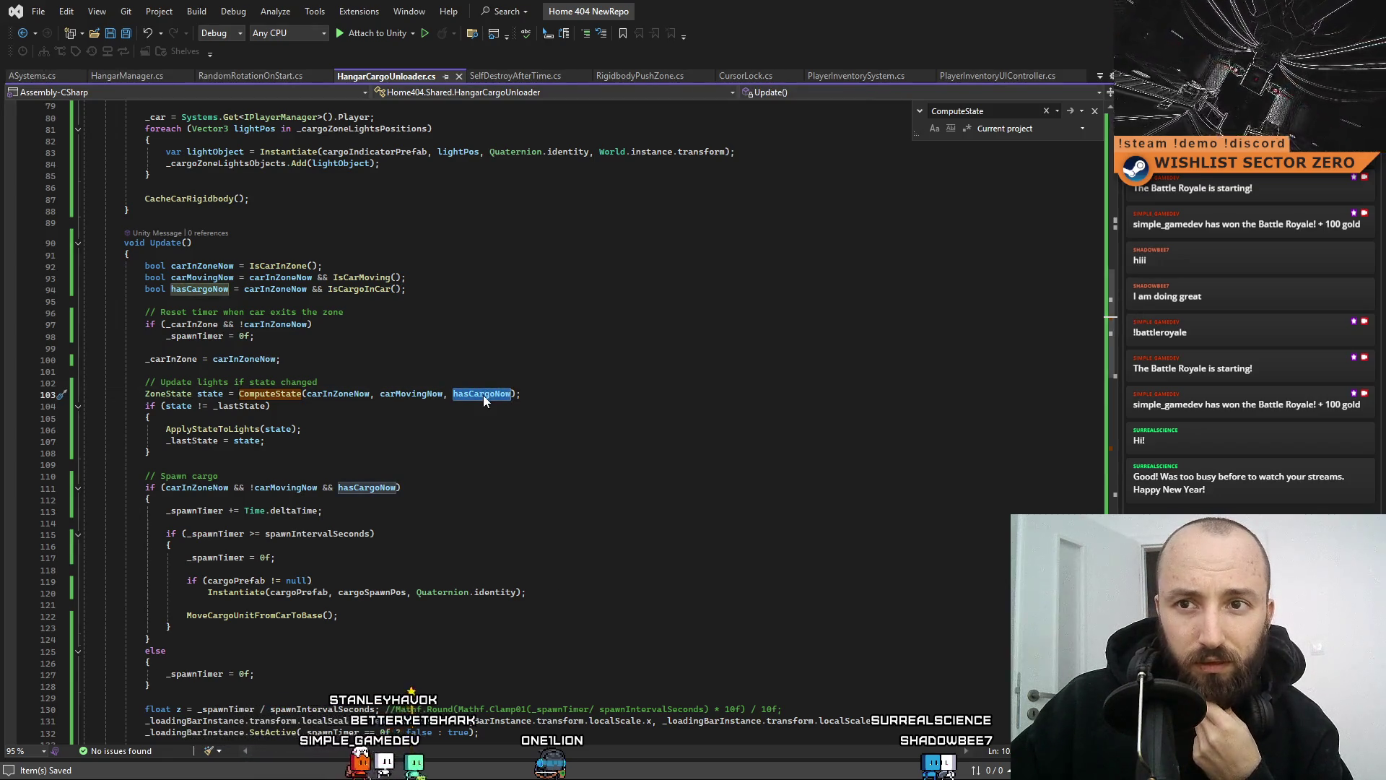
{"action": "right_click", "coordinate": [483, 395]}
{"action": "left_click", "coordinate": [457, 302]}
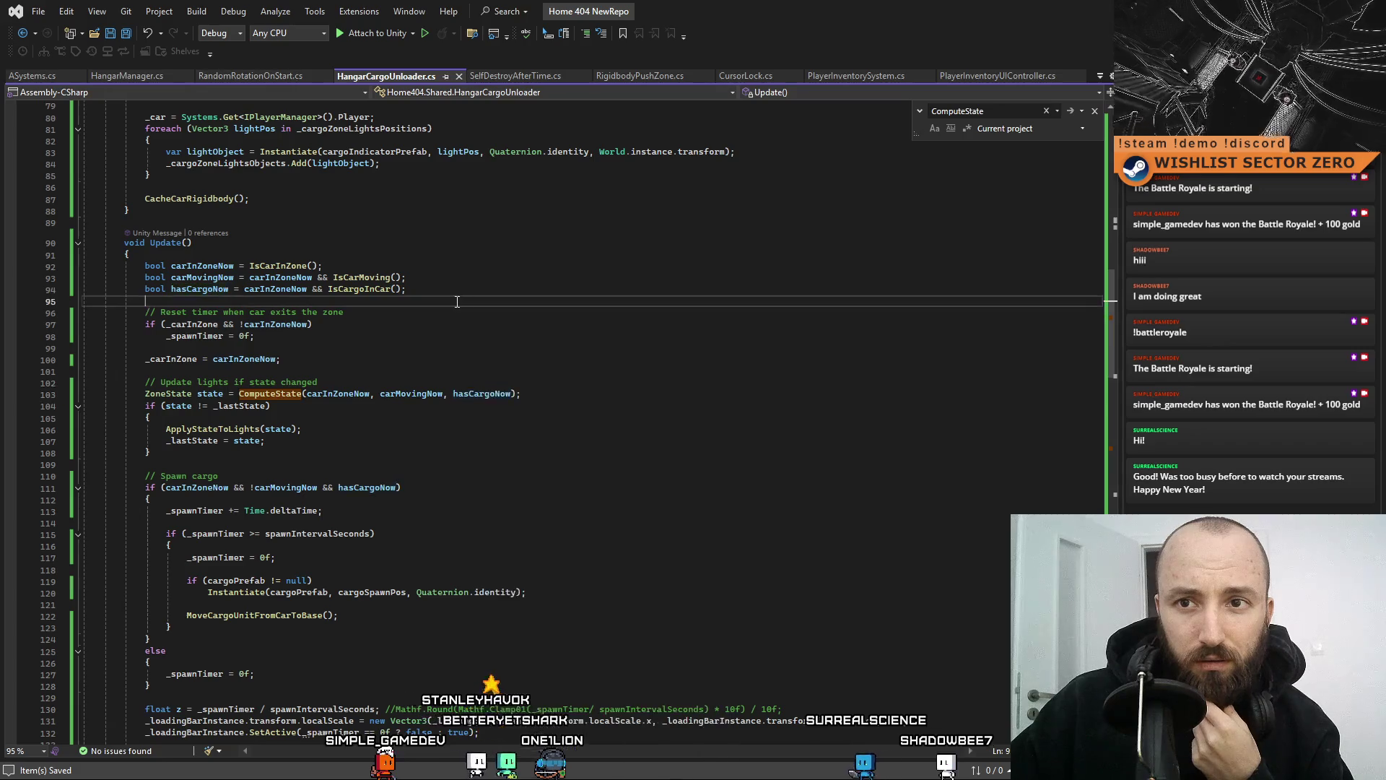
{"action": "left_click", "coordinate": [217, 290]}
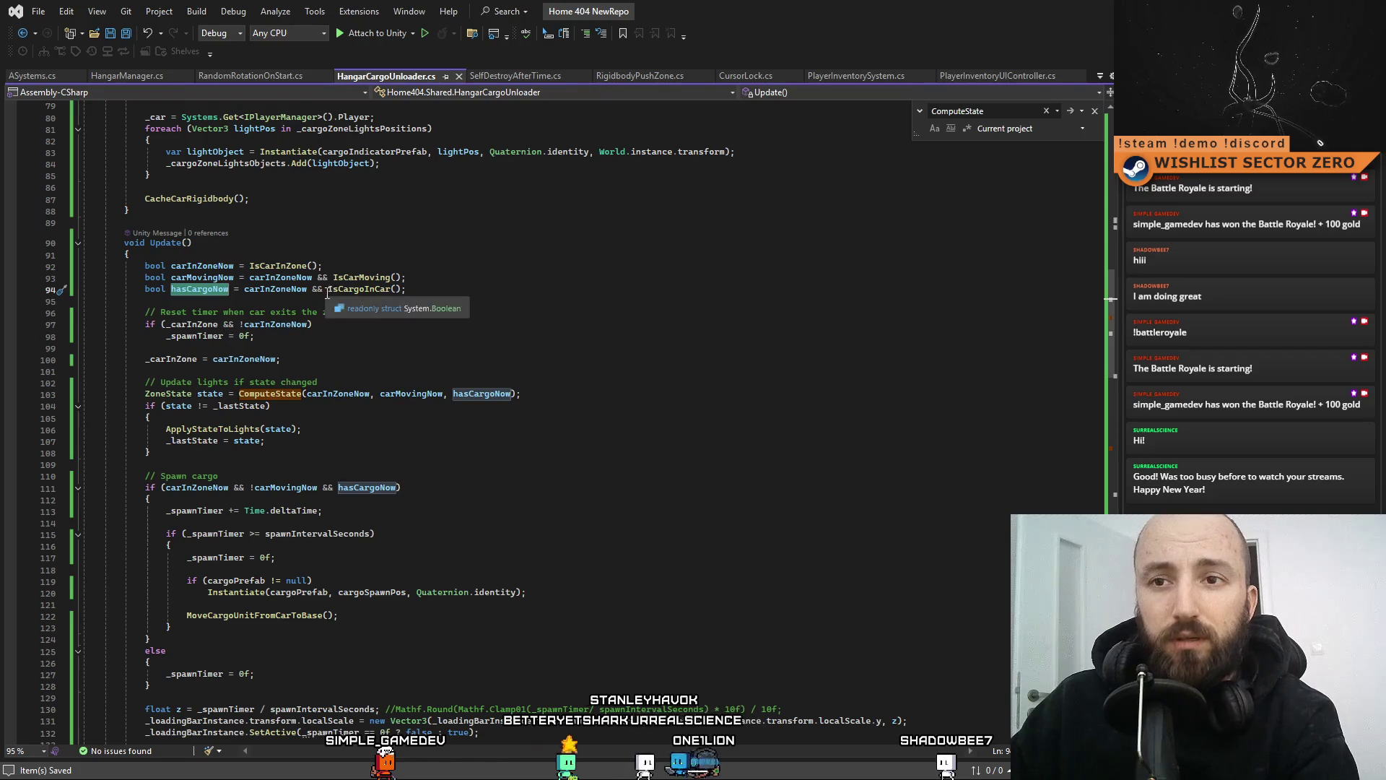
Delete 'carInZoneNow && ' from the hasCargoNow assignment on line 94, then return to Unity
{"action": "left_click", "coordinate": [271, 291]}
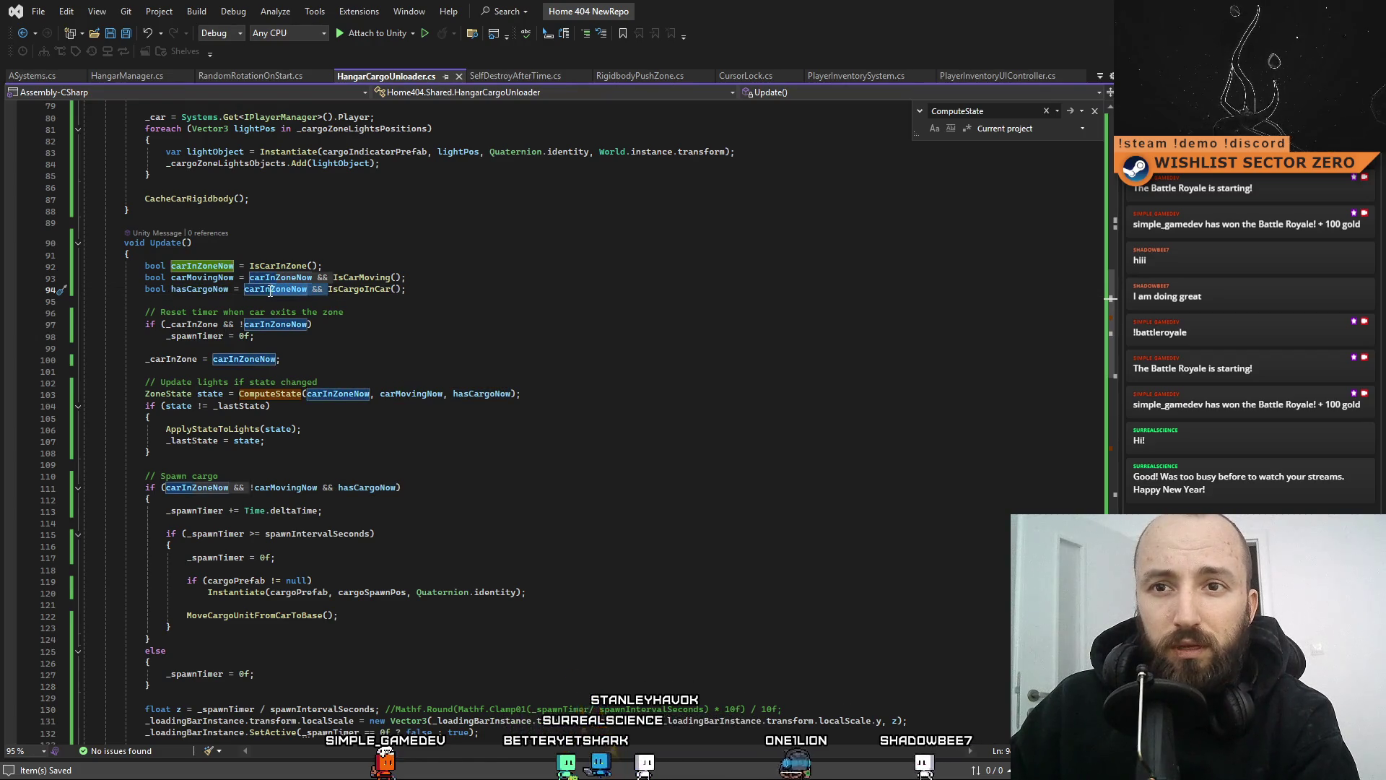
{"action": "key", "text": "Delete"}
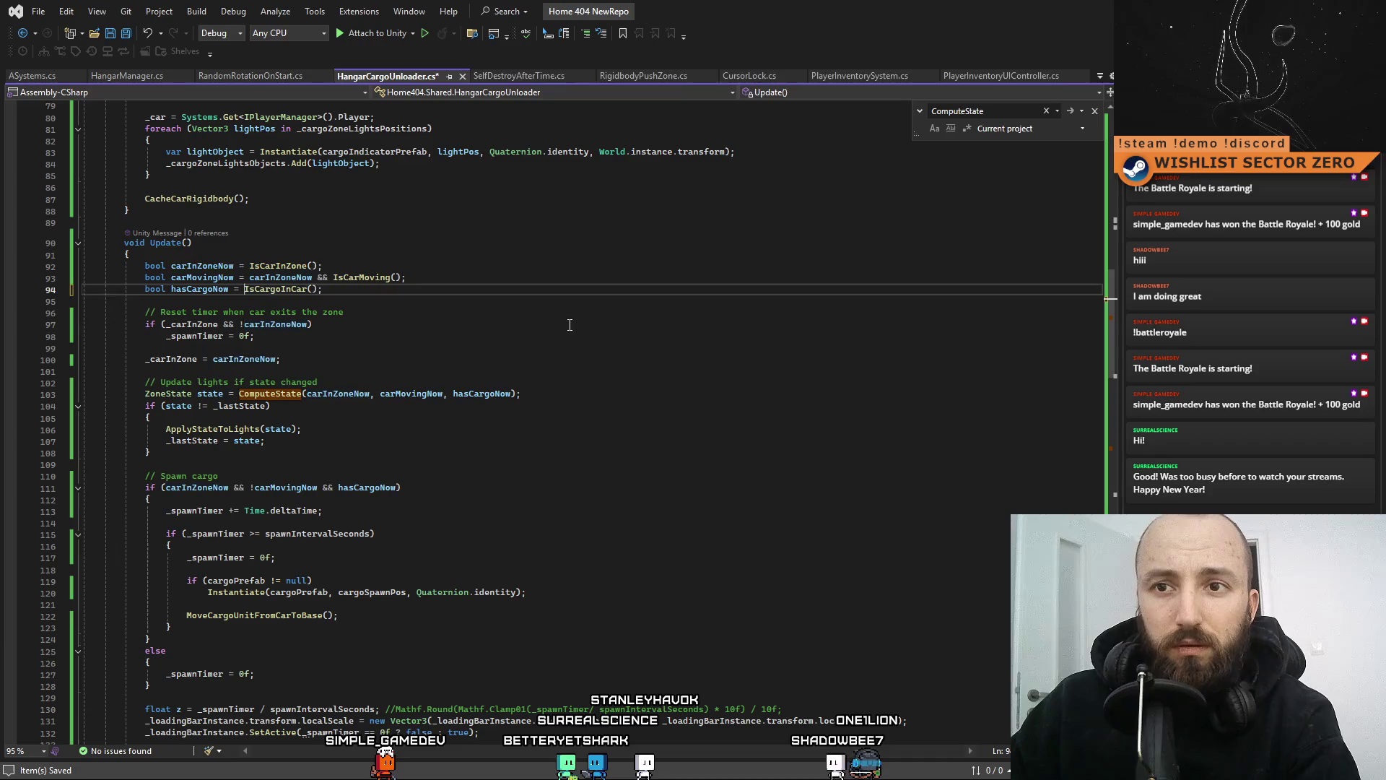
{"action": "left_click", "coordinate": [586, 329]}
{"action": "key", "text": "Down"}
{"action": "key", "text": "Down"}
{"action": "key", "text": "Down"}
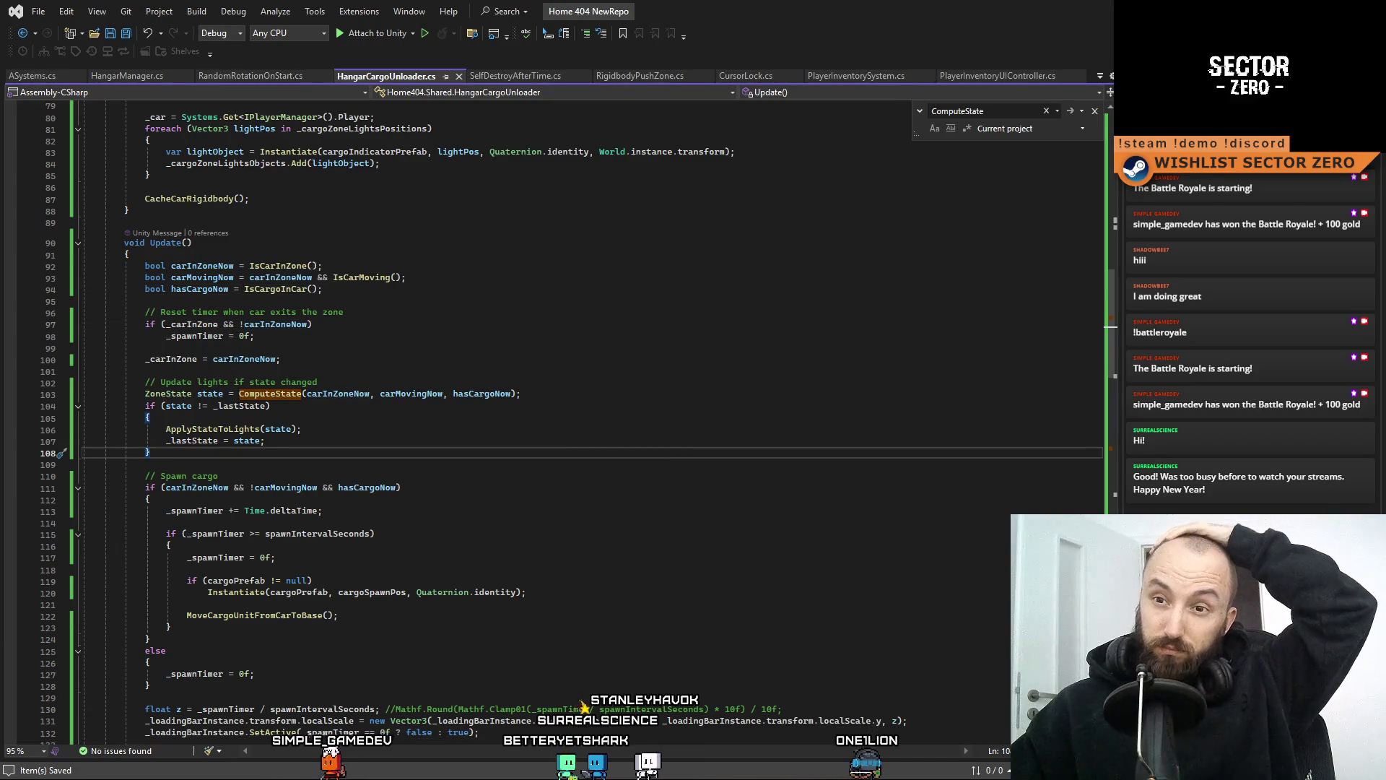
{"action": "key", "text": "alt+Tab"}
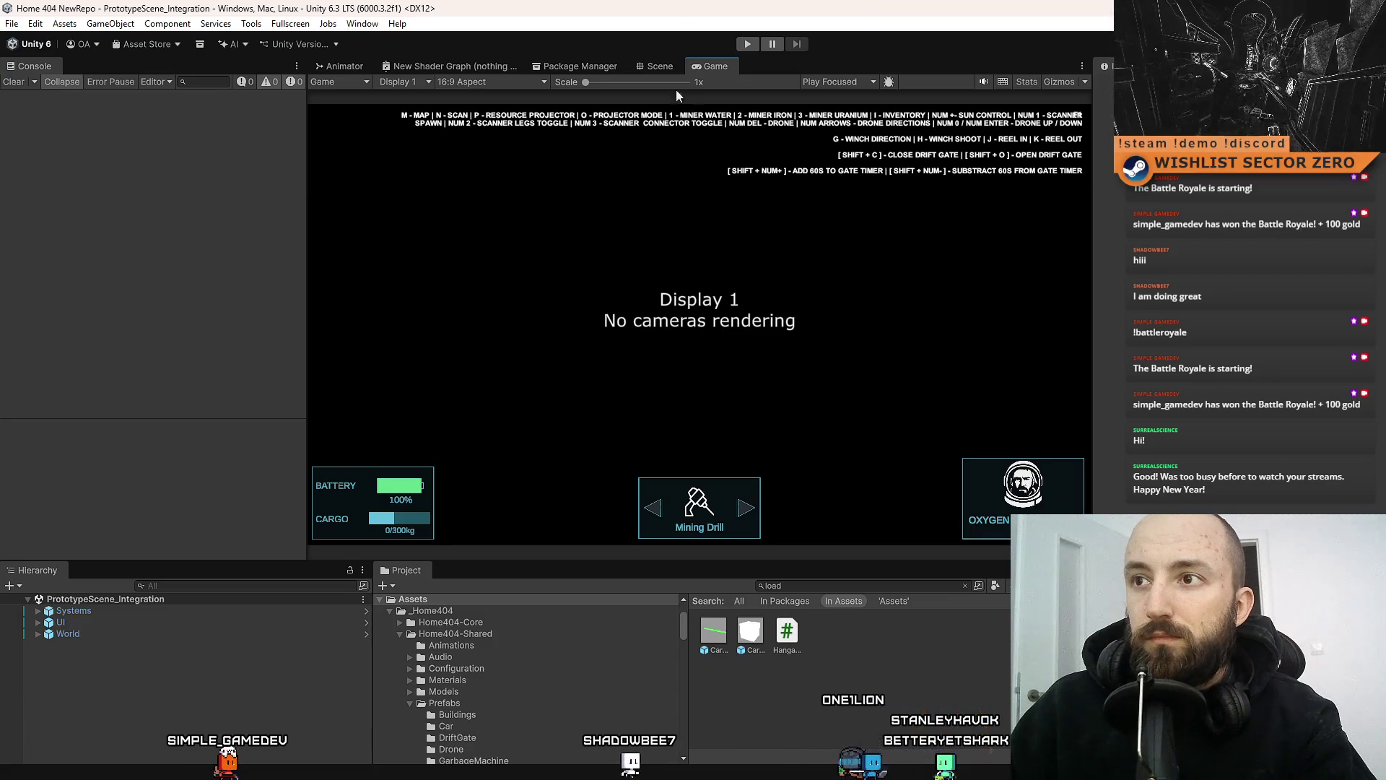
Play the scene and drive the rover around the hangar cargo zone, toggling fullscreen
{"action": "left_click", "coordinate": [741, 46]}
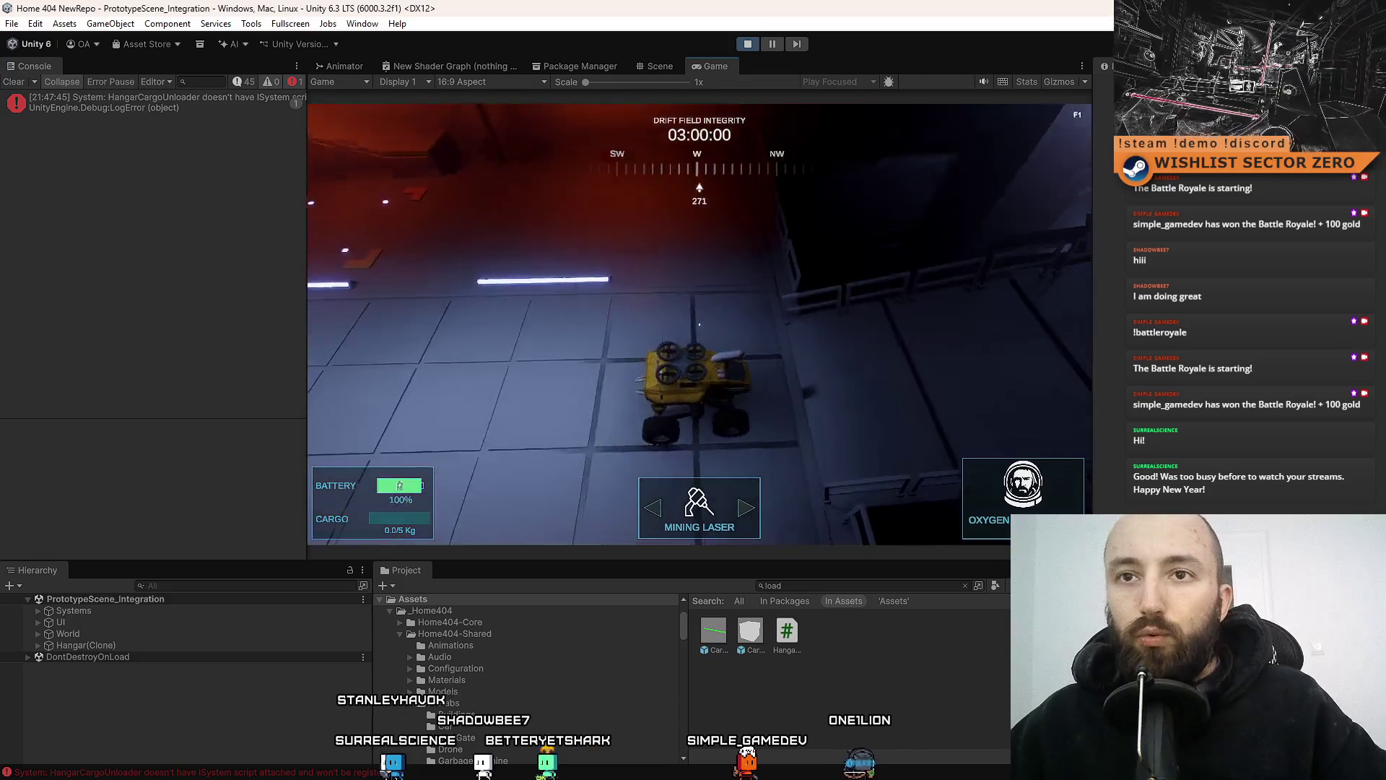
{"action": "key", "text": "F10"}
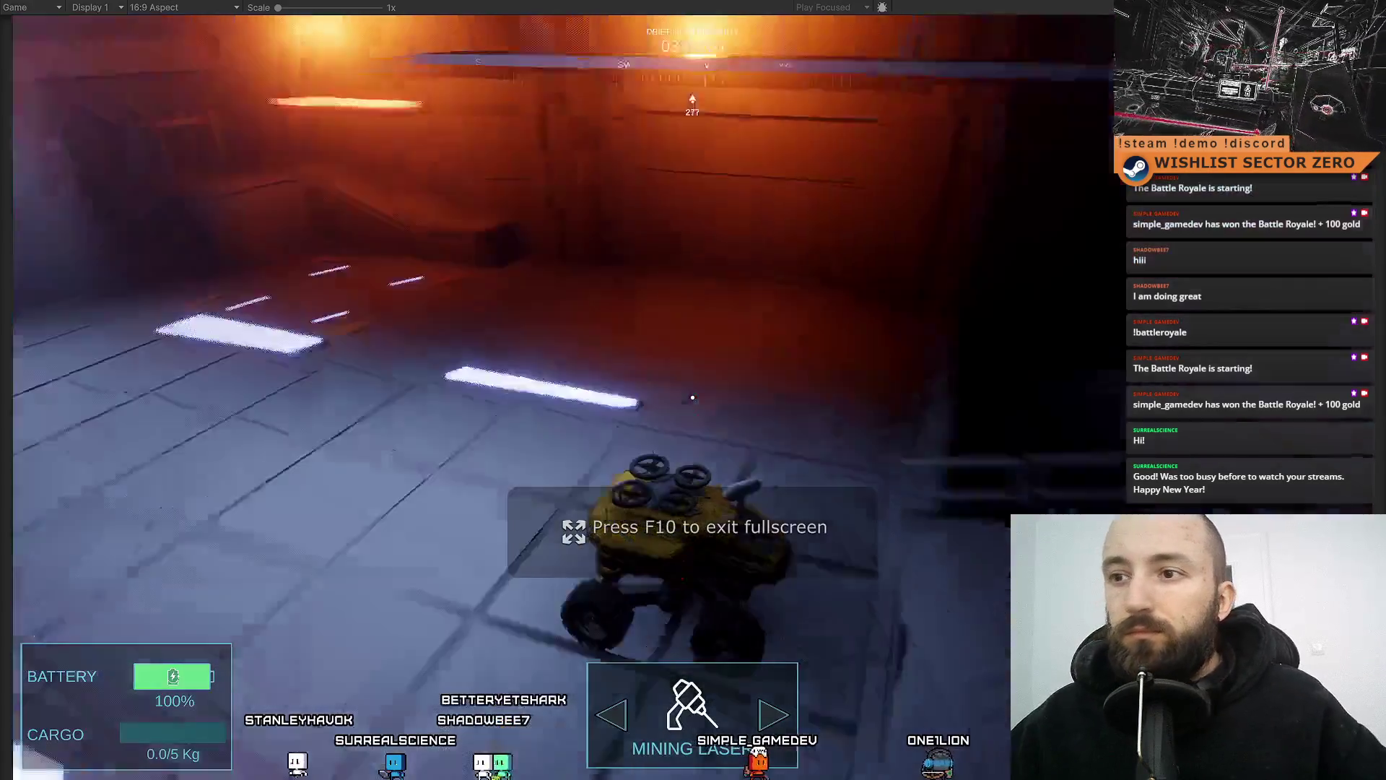
{"action": "key", "text": "w"}
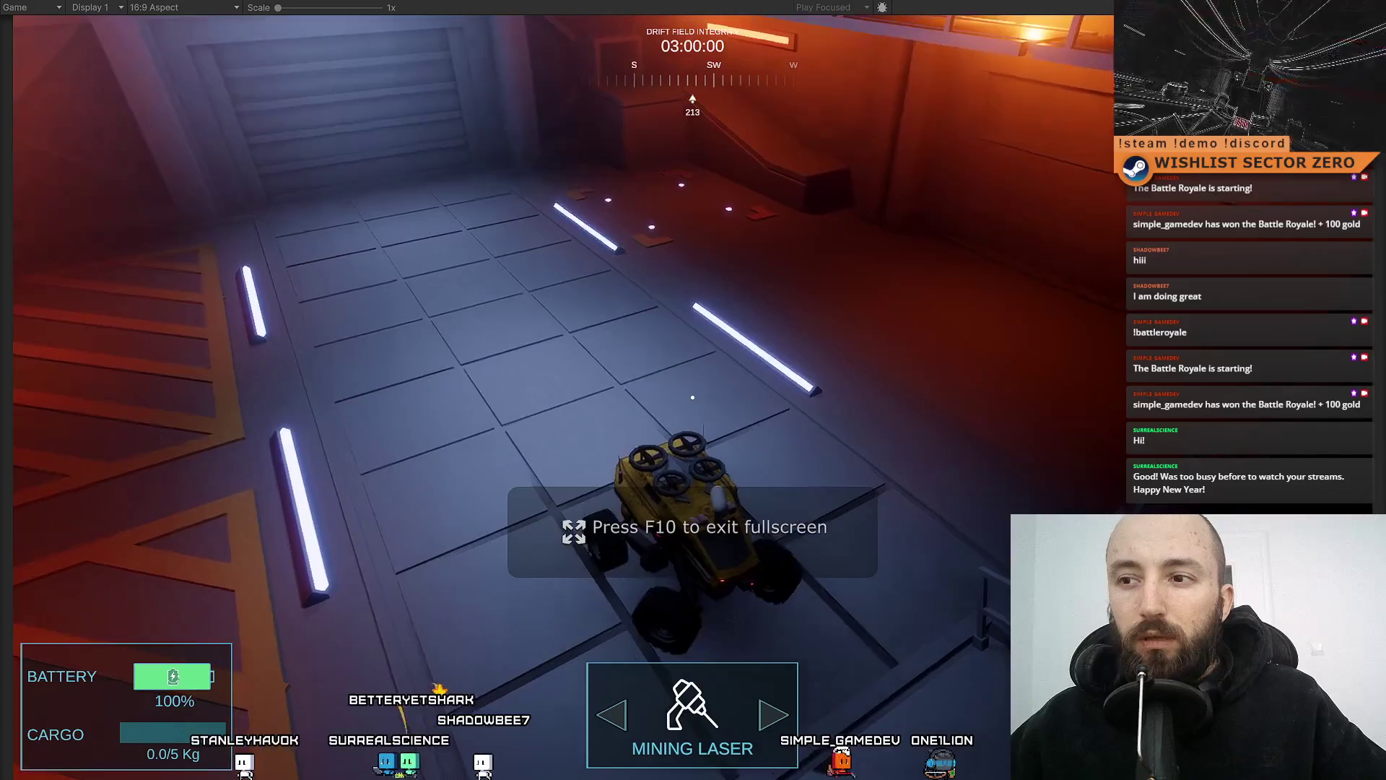
{"action": "key", "text": "w"}
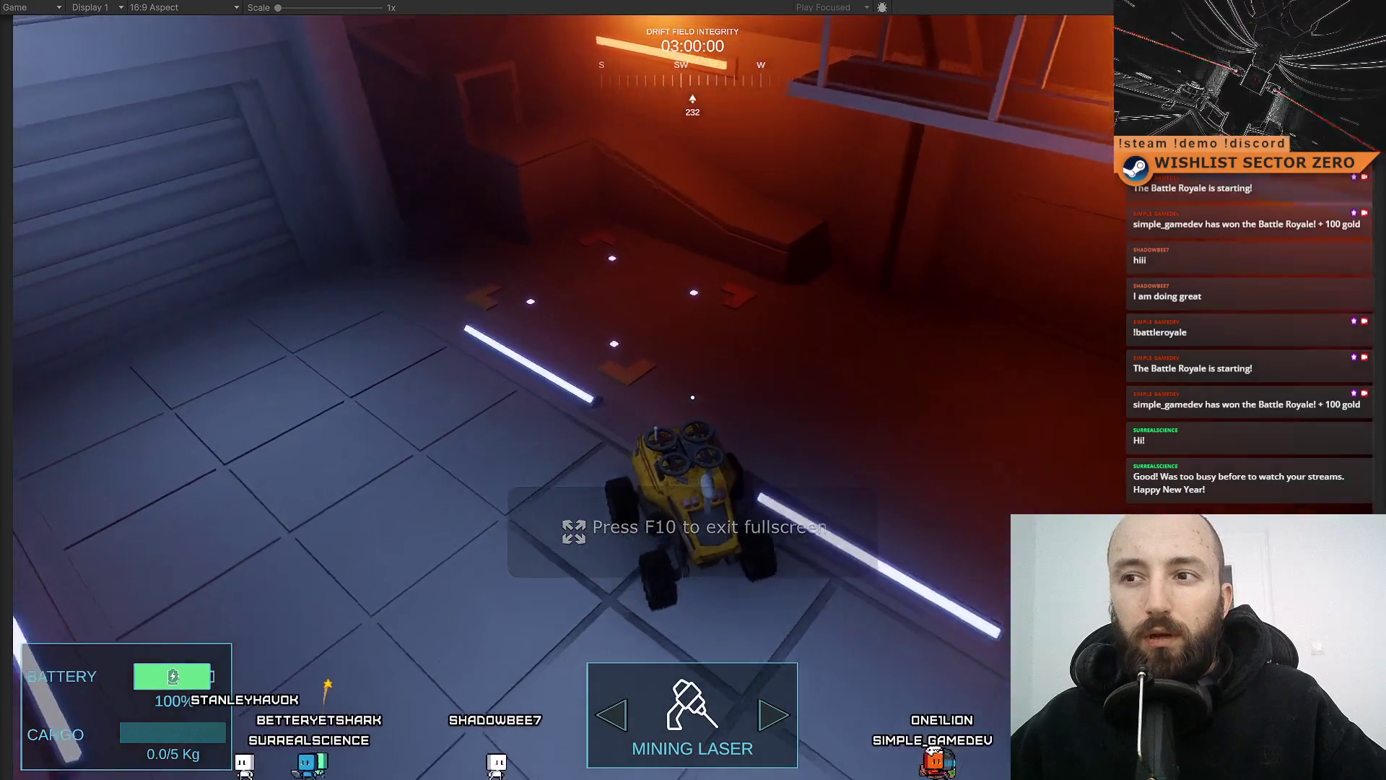
{"action": "key", "text": "d"}
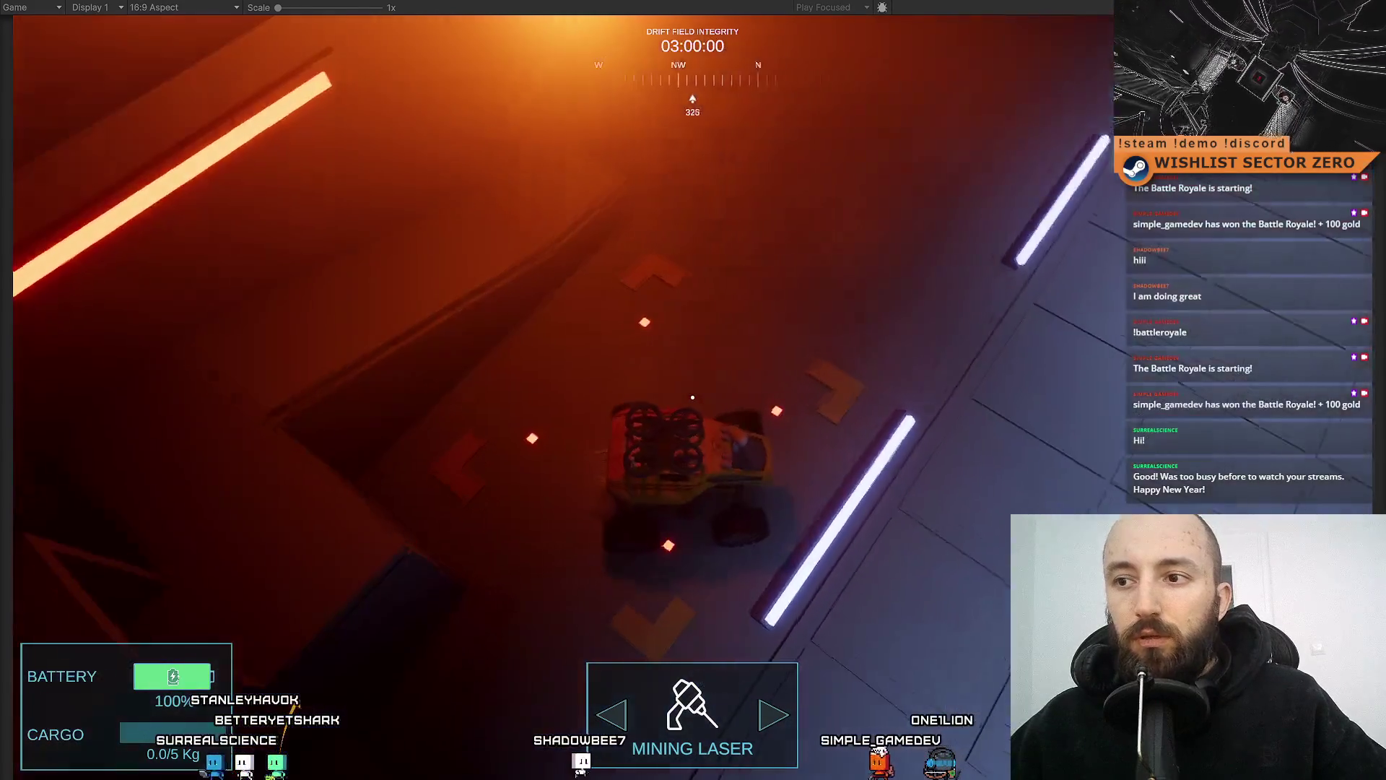
{"action": "key", "text": "F10"}
{"action": "key", "text": "a"}
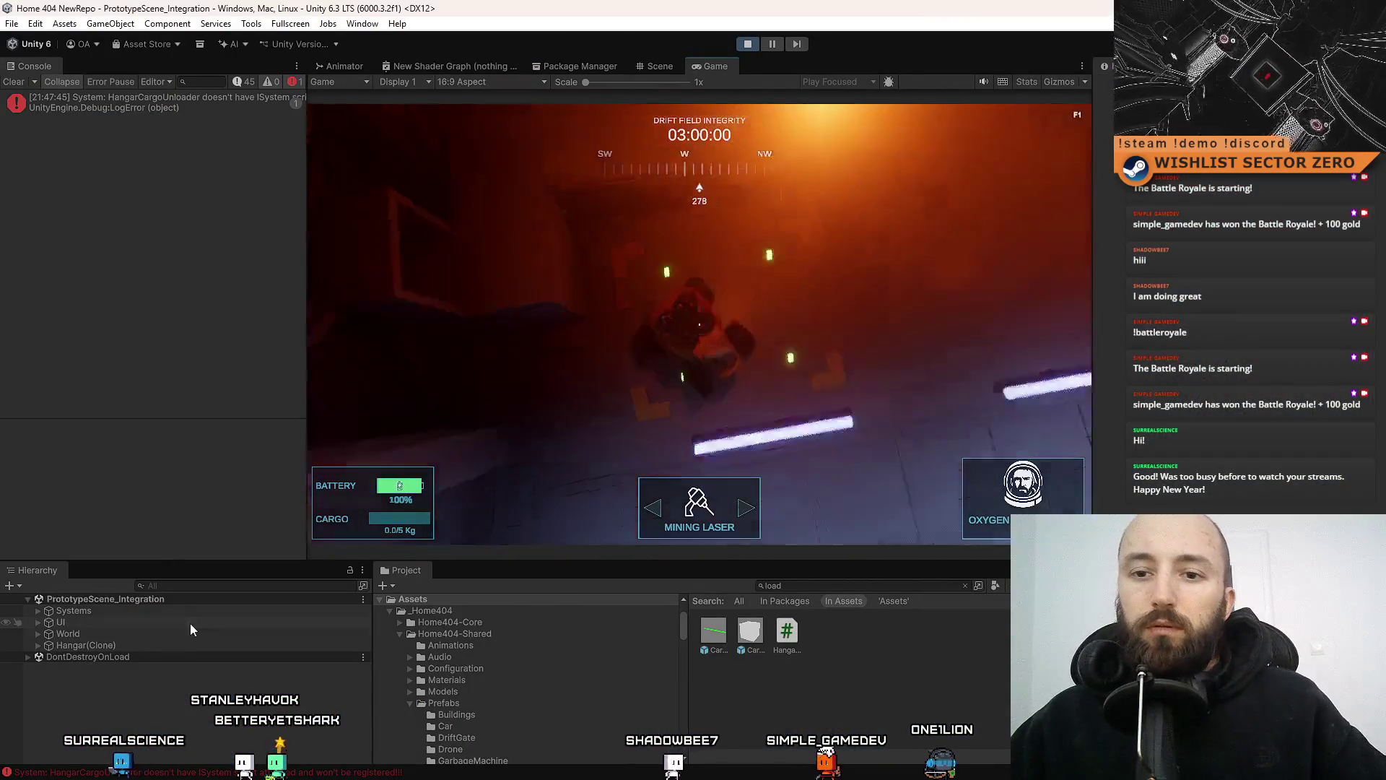
{"action": "key", "text": "d"}
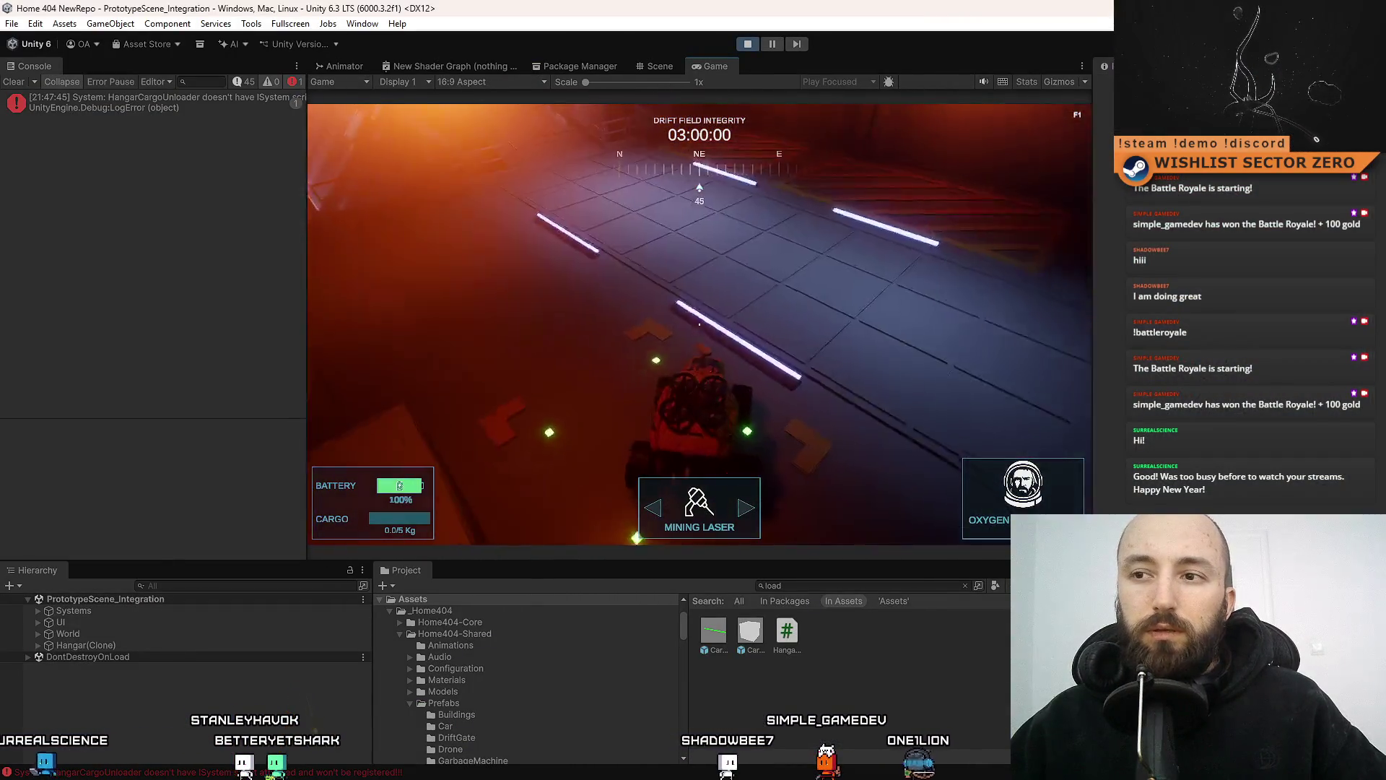
{"action": "key", "text": "F10"}
{"action": "key", "text": "F10"}
{"action": "key", "text": "d"}
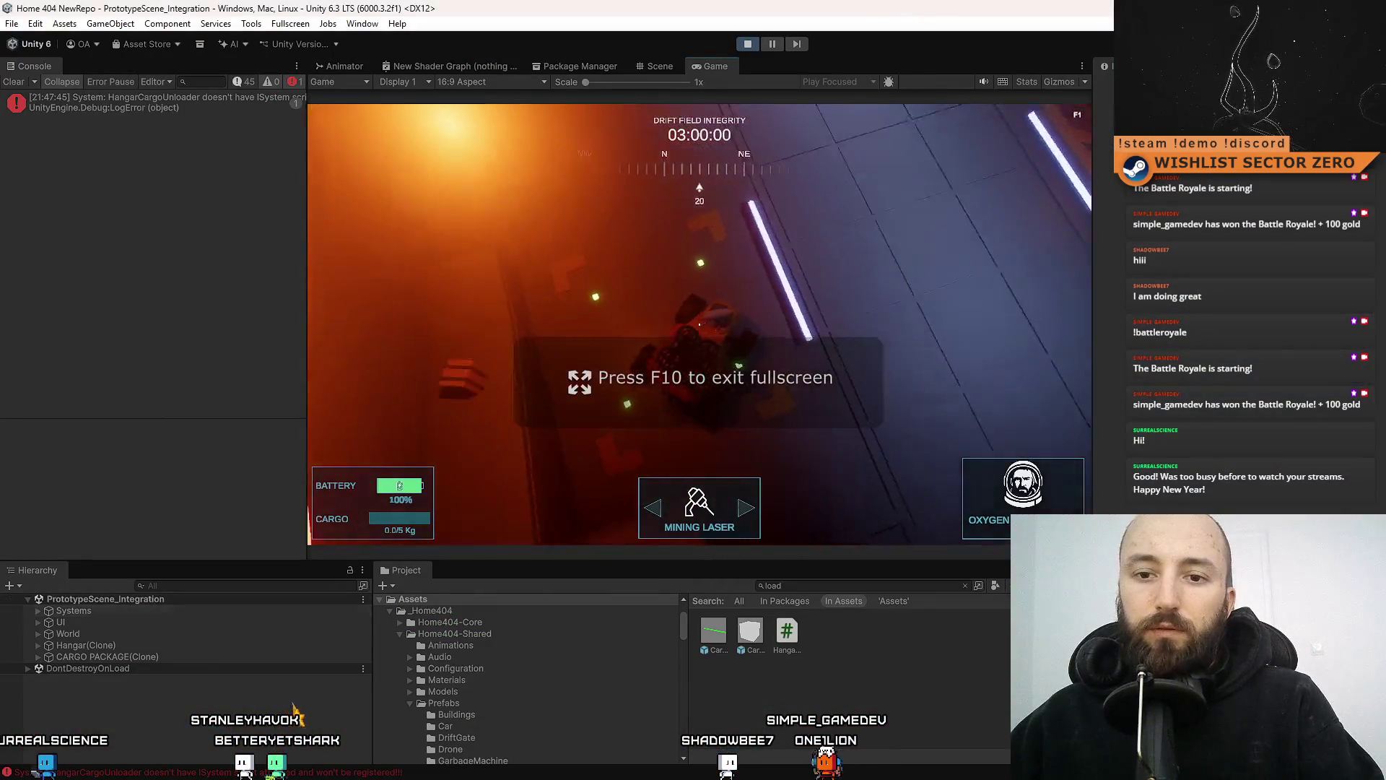
{"action": "key", "text": "F10"}
{"action": "key", "text": "d"}
{"action": "key", "text": "F10"}
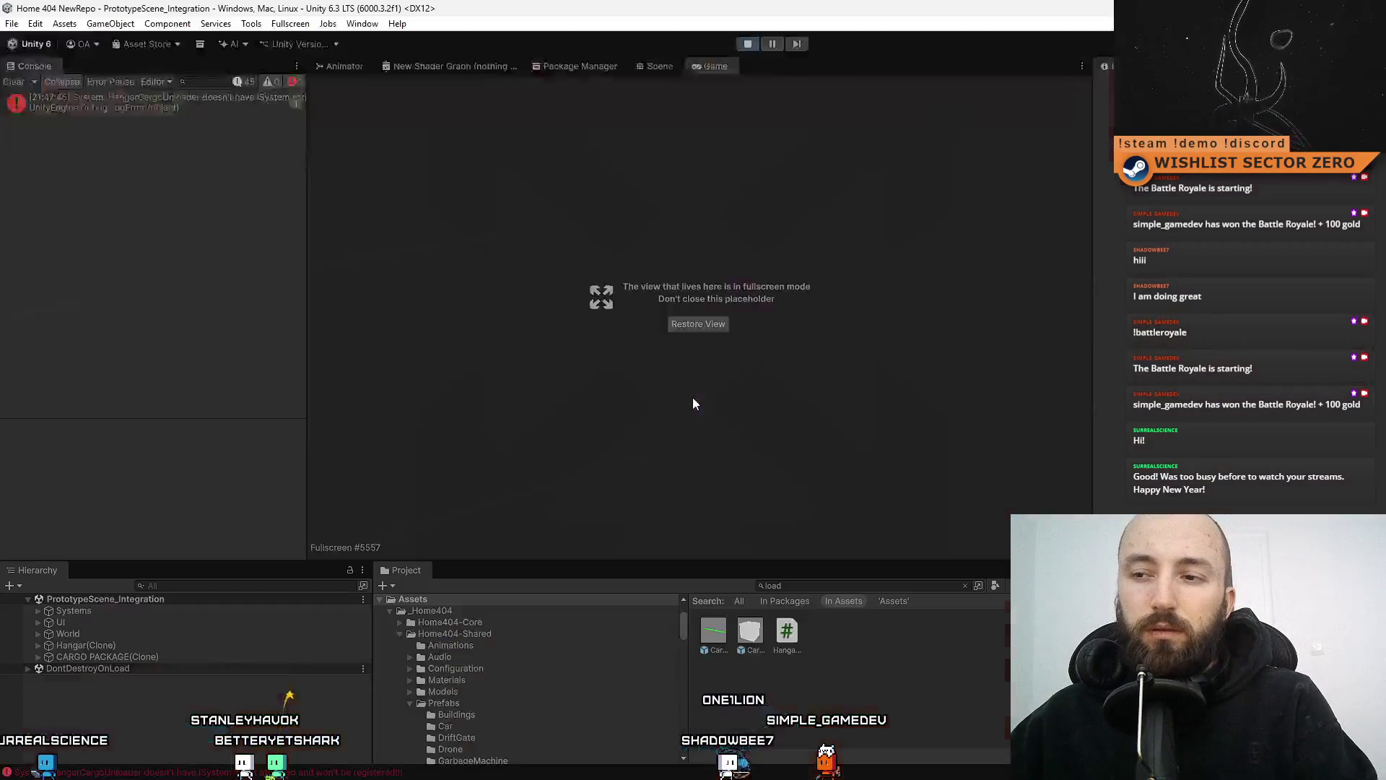
{"action": "key", "text": "a"}
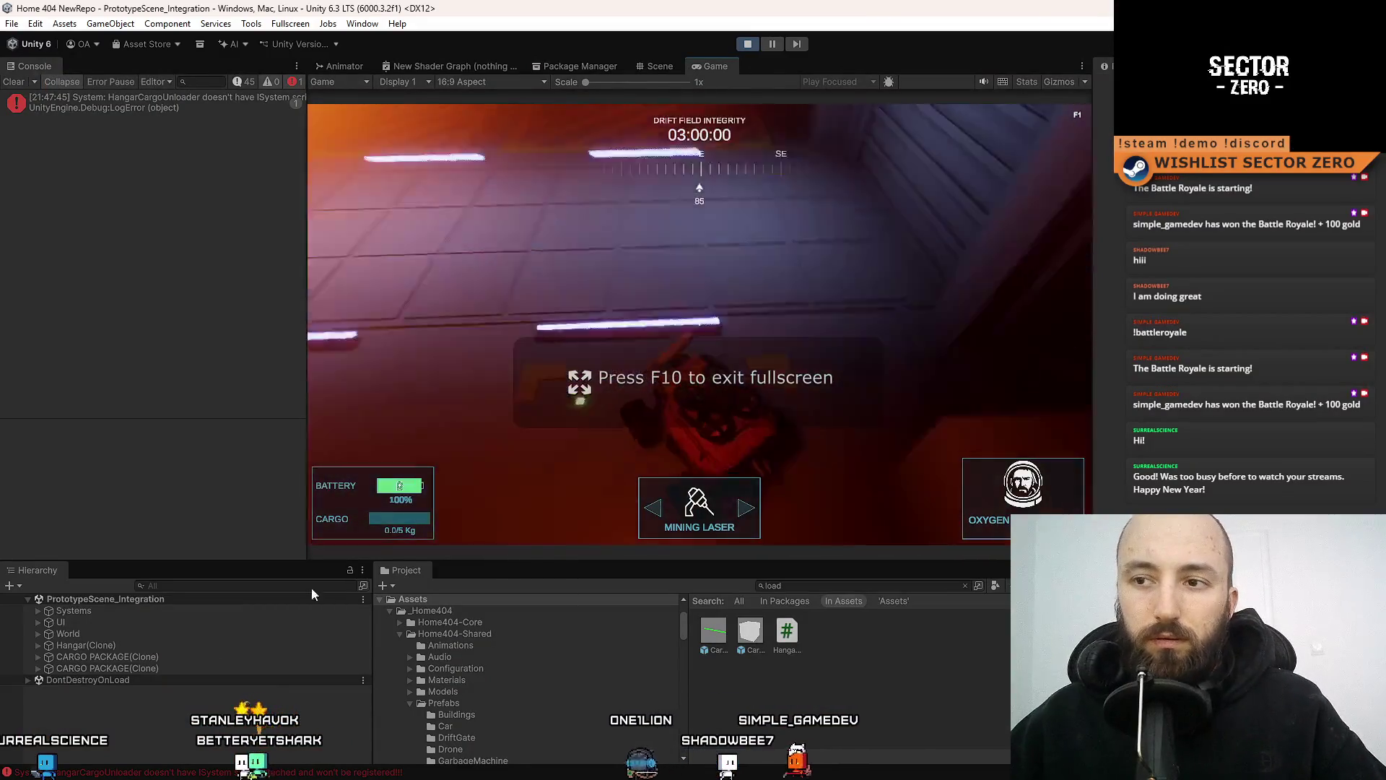
Expand DontDestroyOnLoad in the Hierarchy and select the HangarCargoUnloader object
{"action": "left_click", "coordinate": [24, 603]}
{"action": "left_click", "coordinate": [39, 609]}
{"action": "scroll", "coordinate": [158, 618], "scroll_direction": "down", "scroll_amount": 3}
{"action": "scroll", "coordinate": [159, 618], "scroll_direction": "down", "scroll_amount": 5}
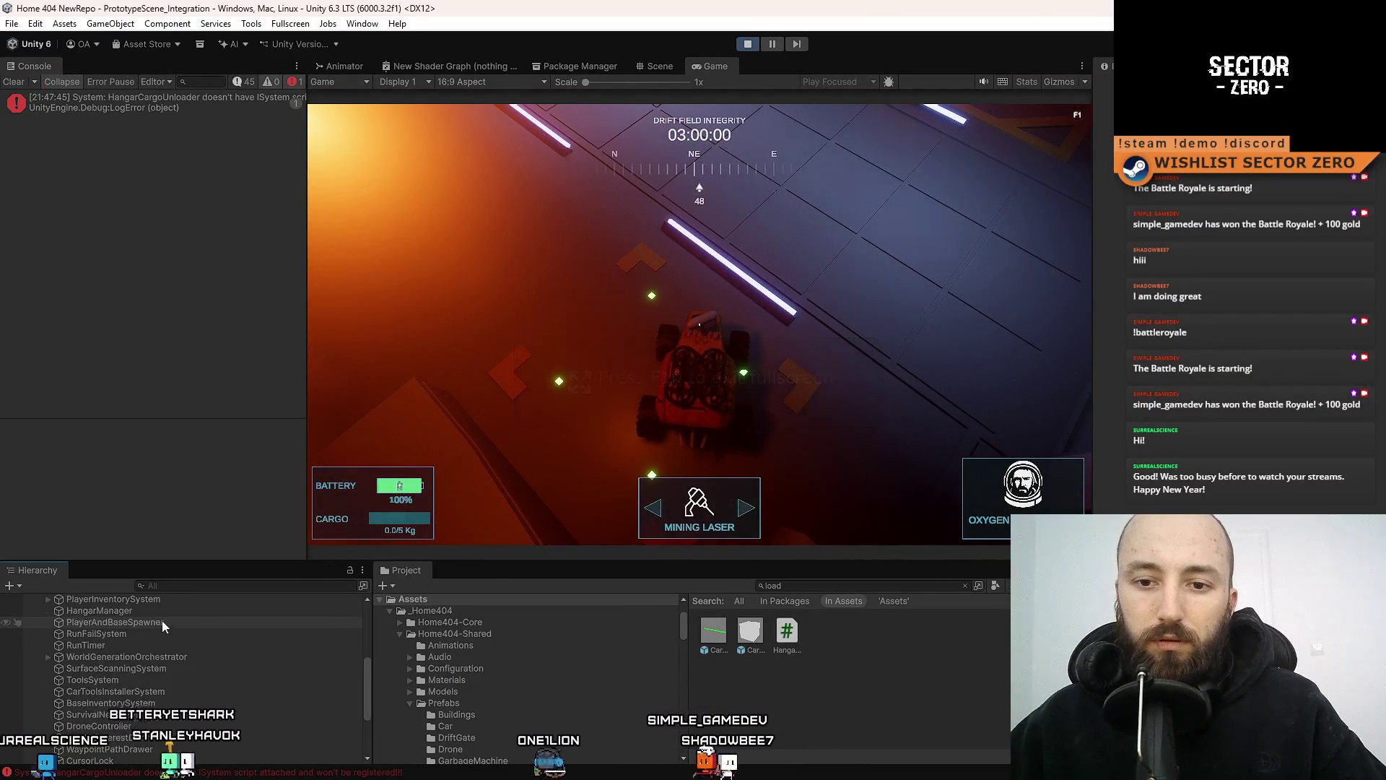
{"action": "left_click", "coordinate": [108, 688]}
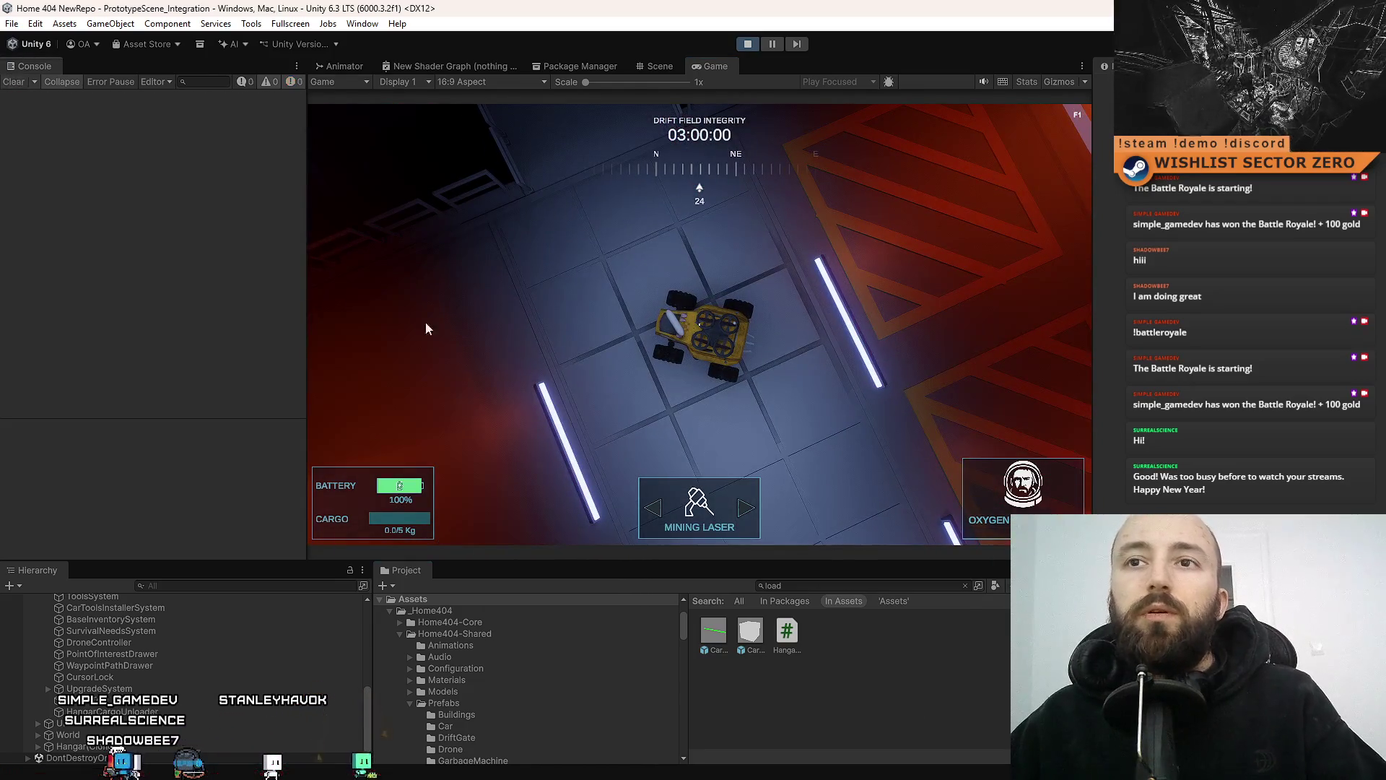
Drive the rover fullscreen up the ramp and into the glowing orb portal
{"action": "key", "text": "F10"}
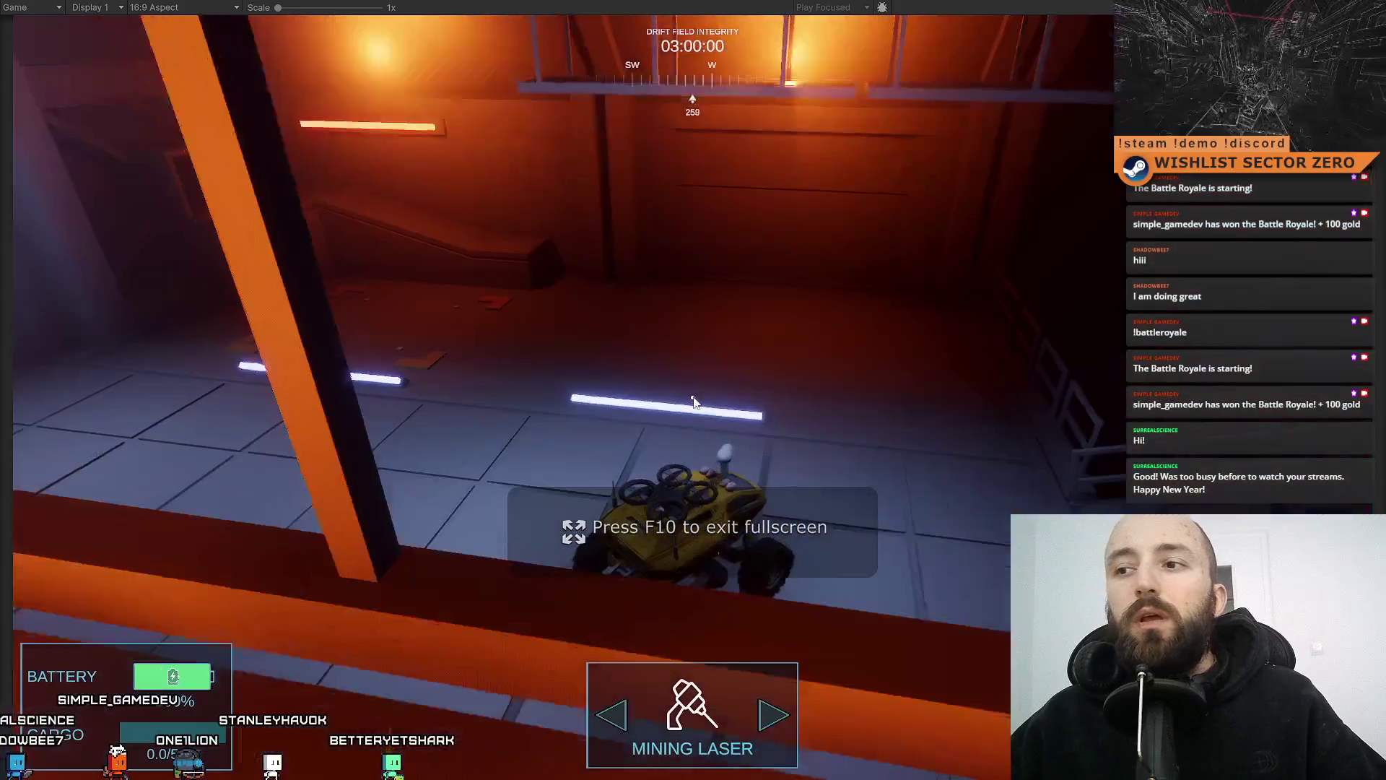
{"action": "left_click", "coordinate": [692, 402]}
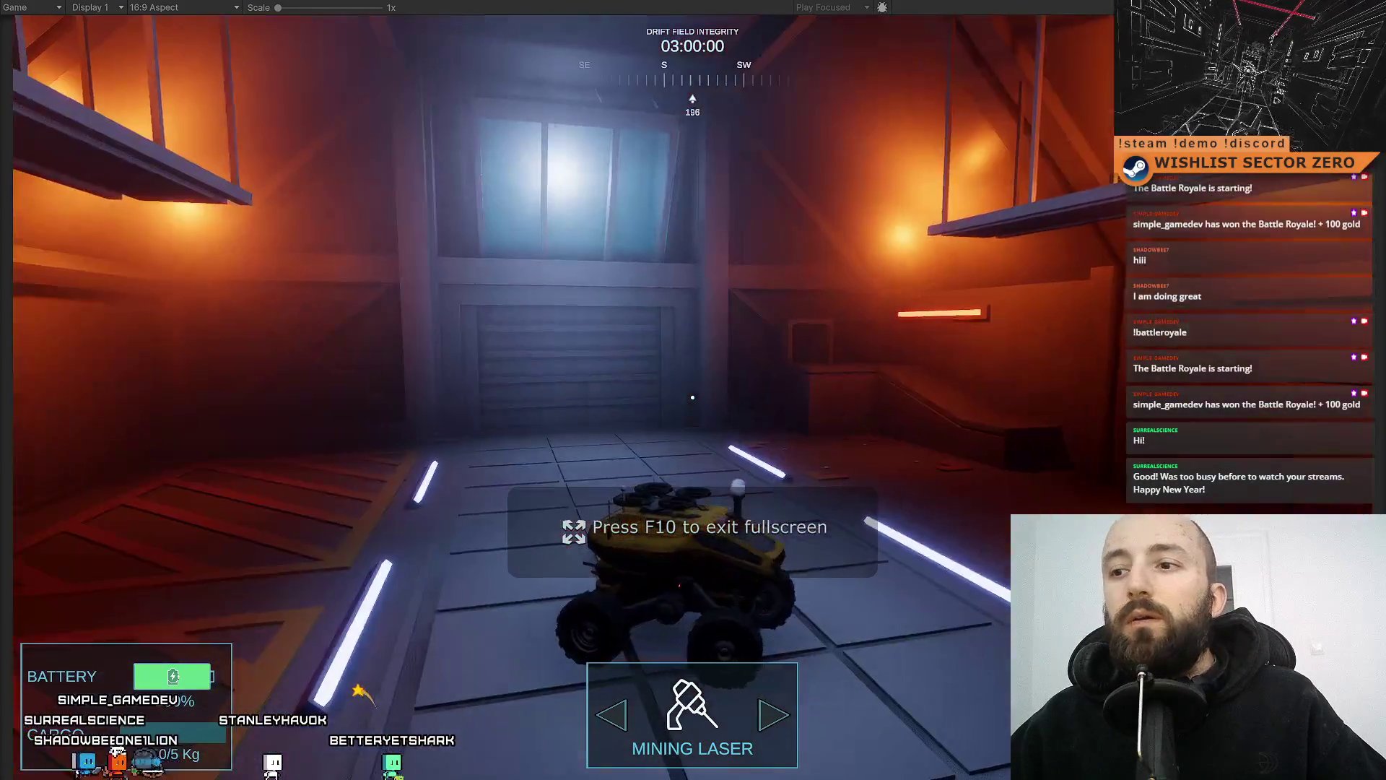
{"action": "key", "text": "w"}
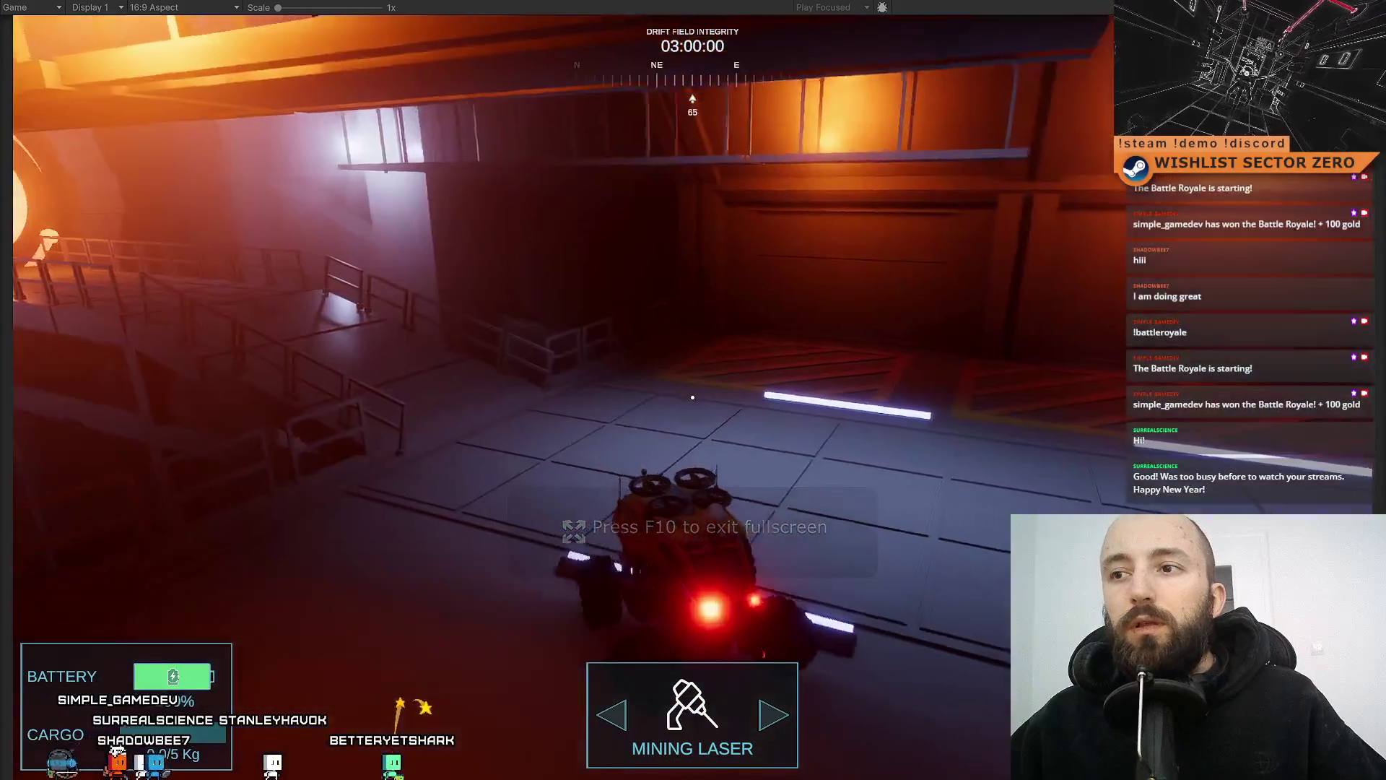
{"action": "key", "text": "a"}
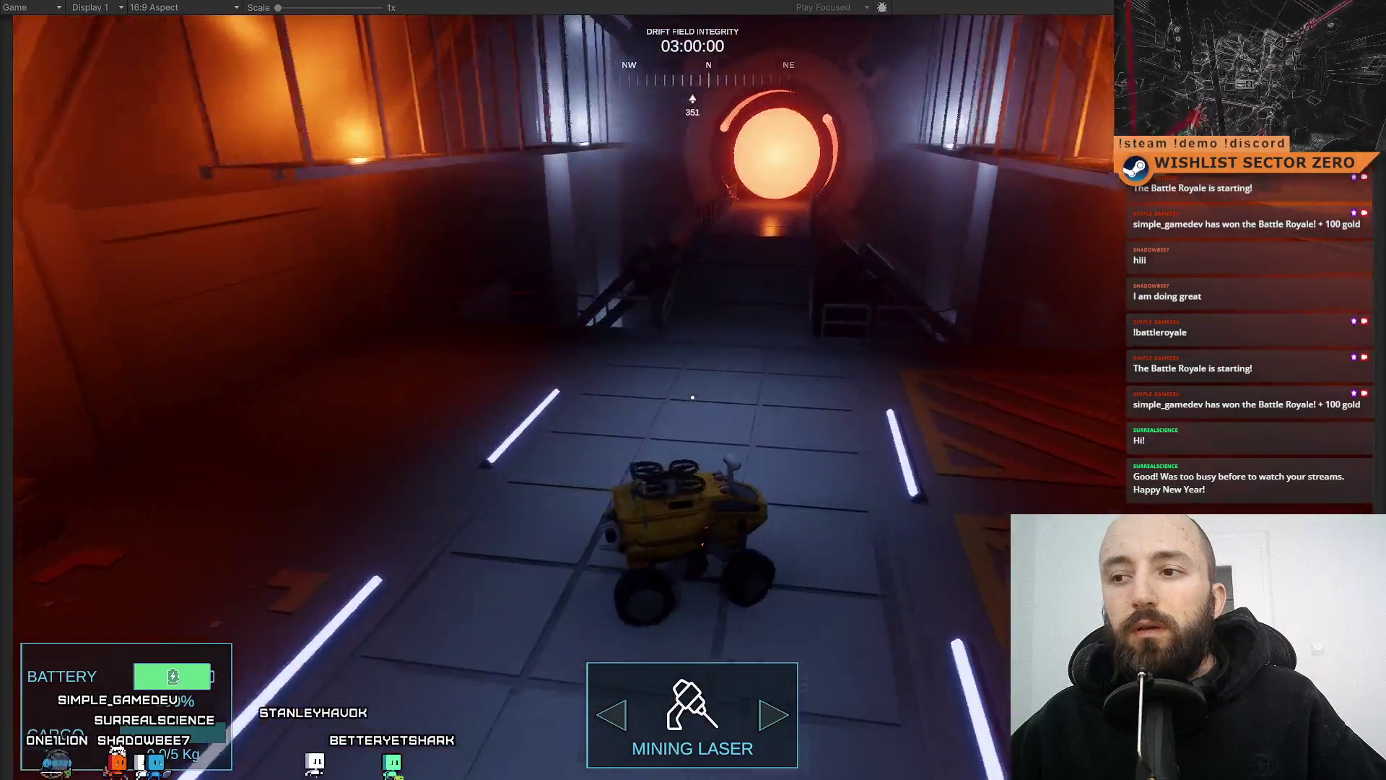
{"action": "key", "text": "w"}
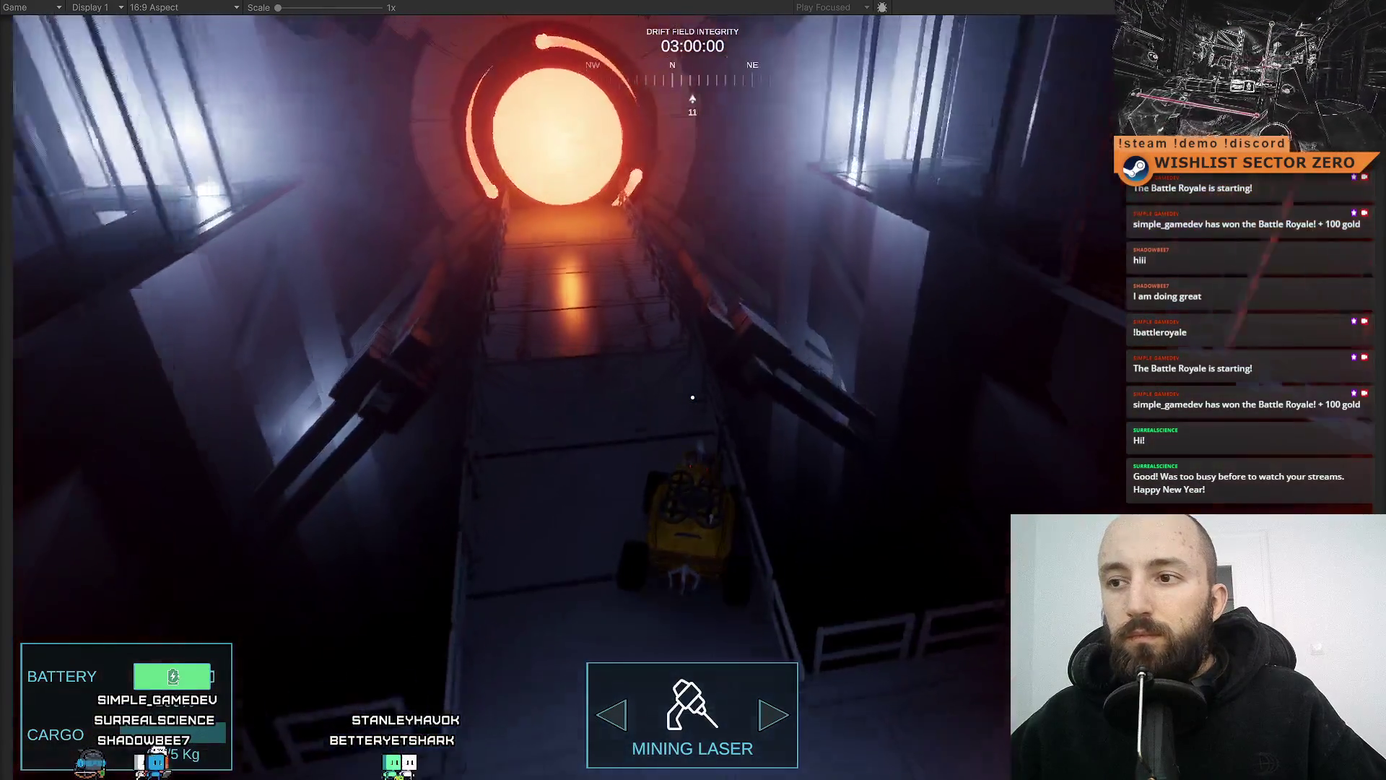
{"action": "key", "text": "a"}
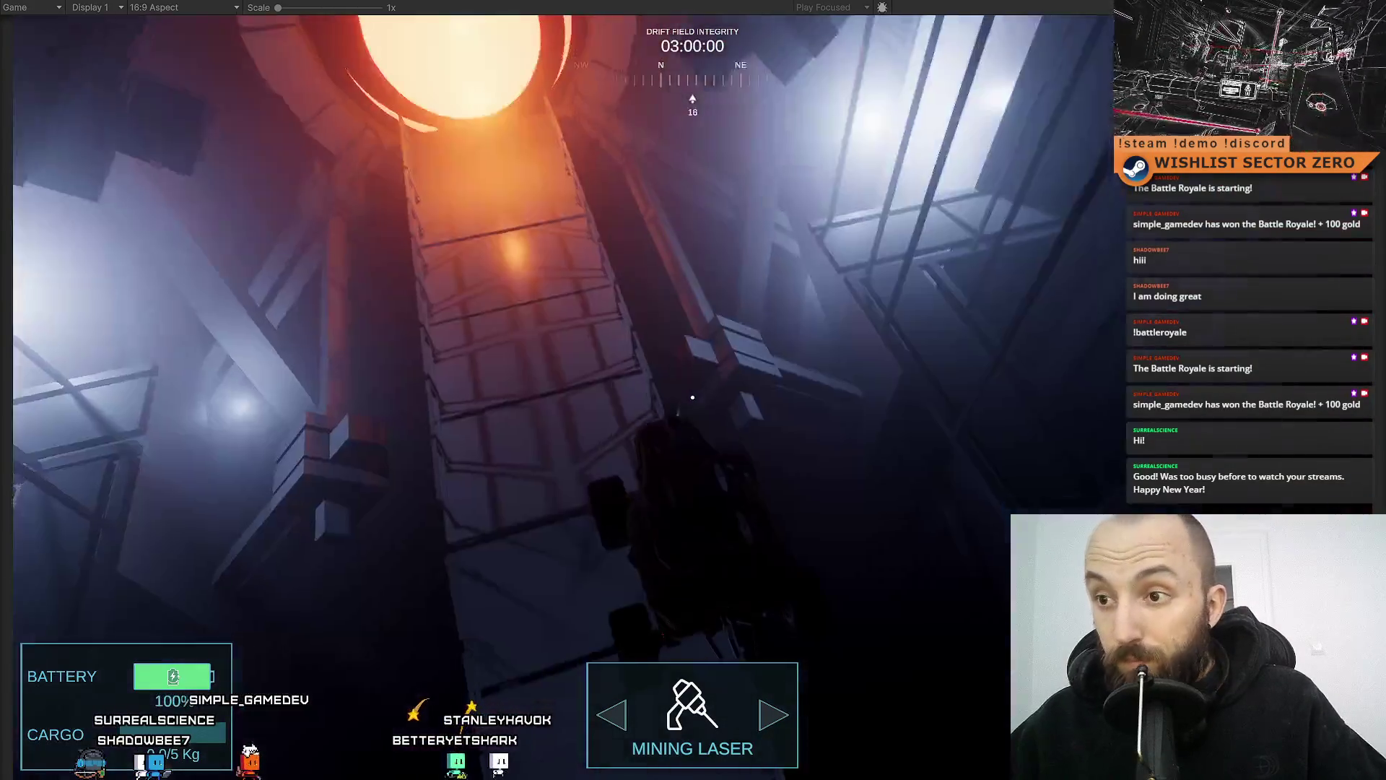
{"action": "key", "text": "d"}
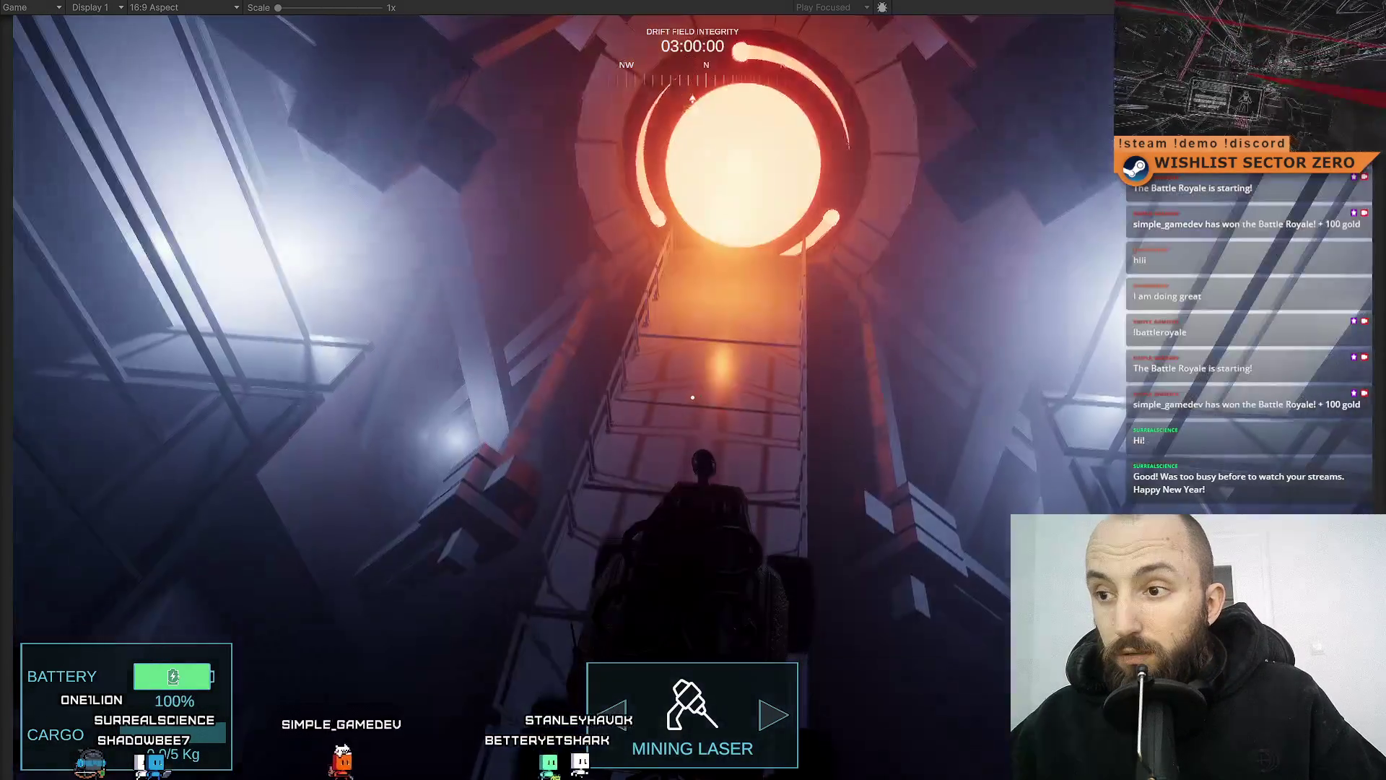
{"action": "key", "text": "w"}
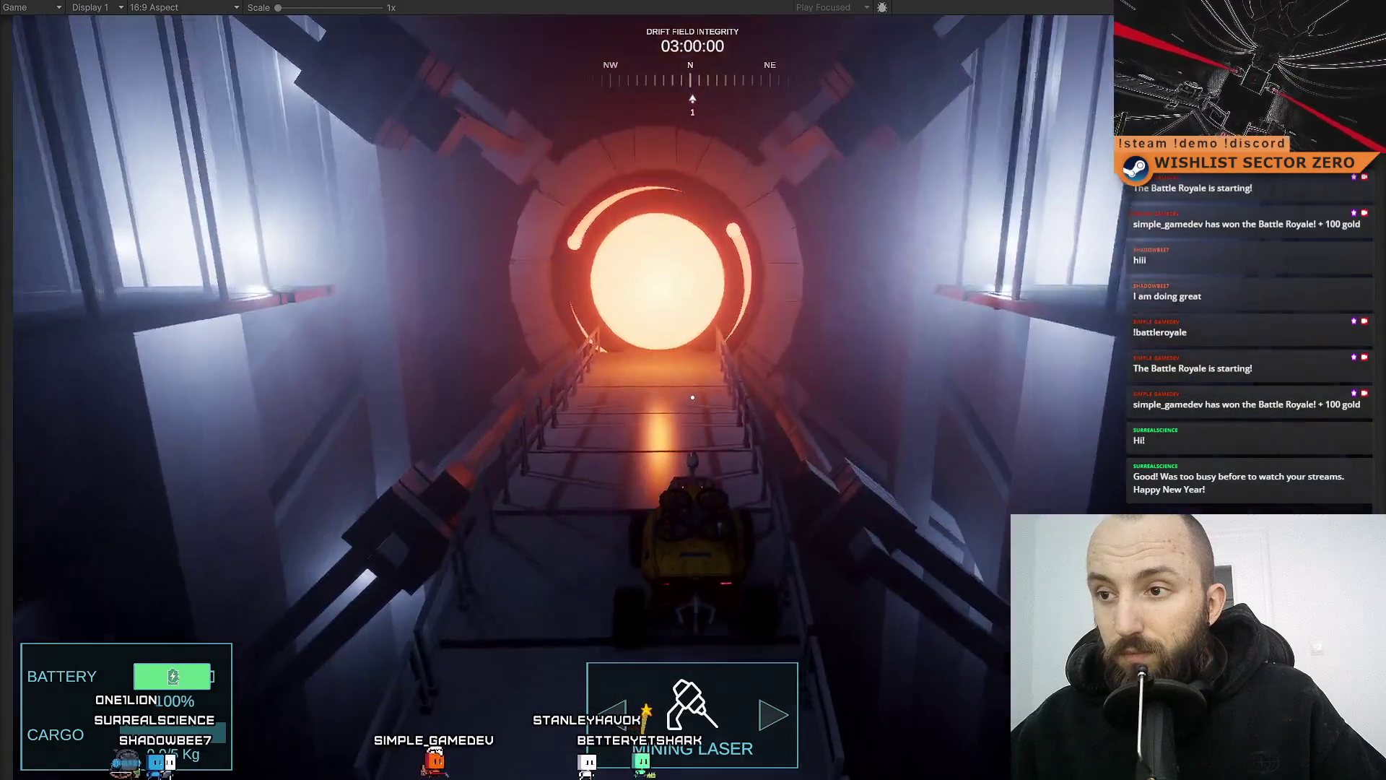
{"action": "key", "text": "w"}
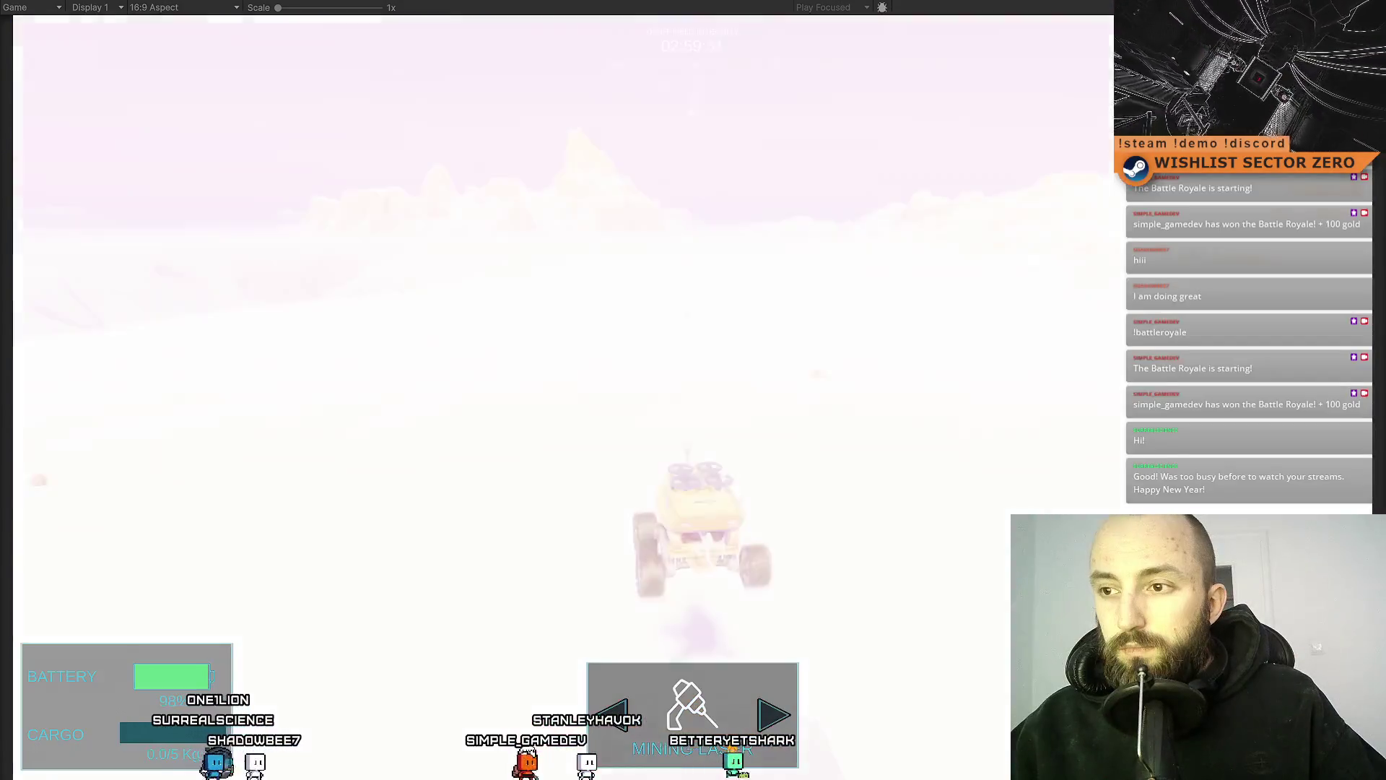
Steer across the pink snowy terrain and speed forward over it
{"action": "key", "text": "a"}
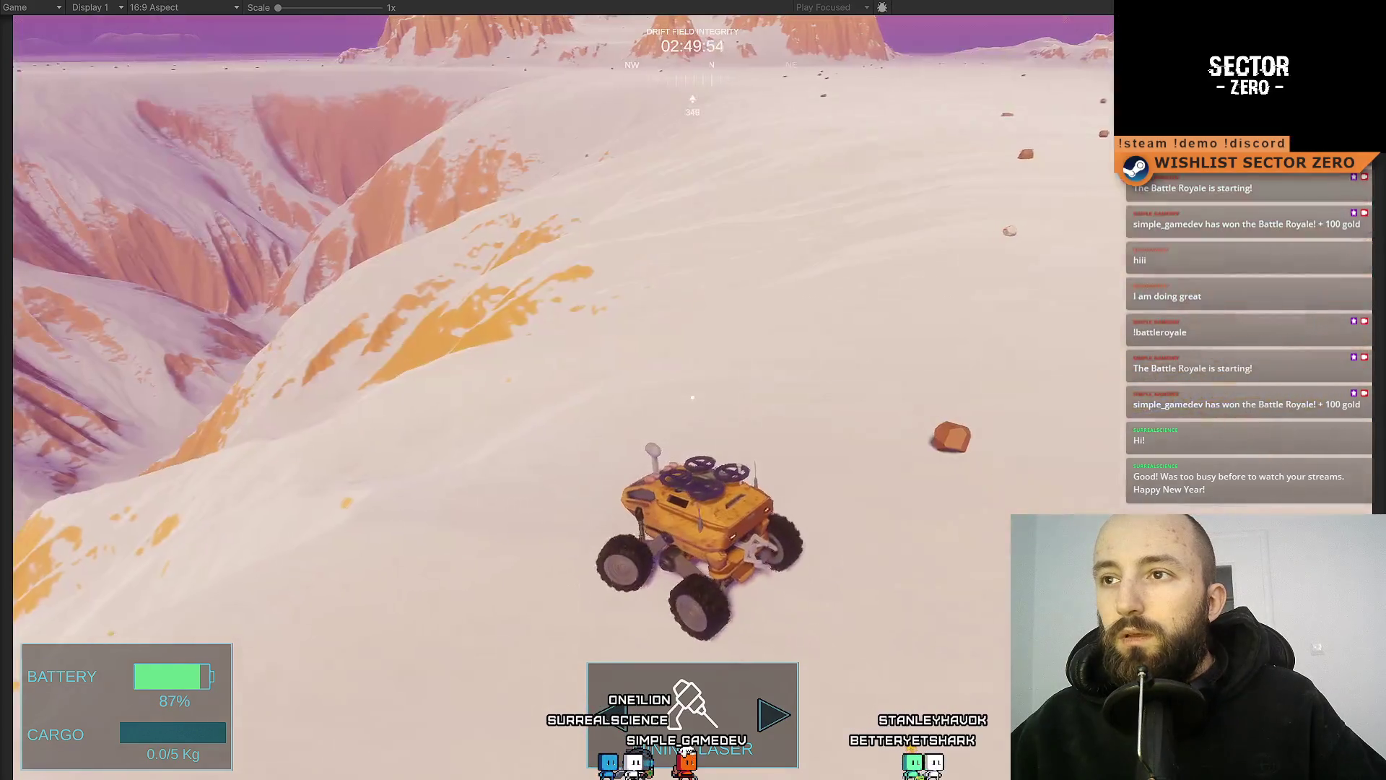
{"action": "key", "text": "a"}
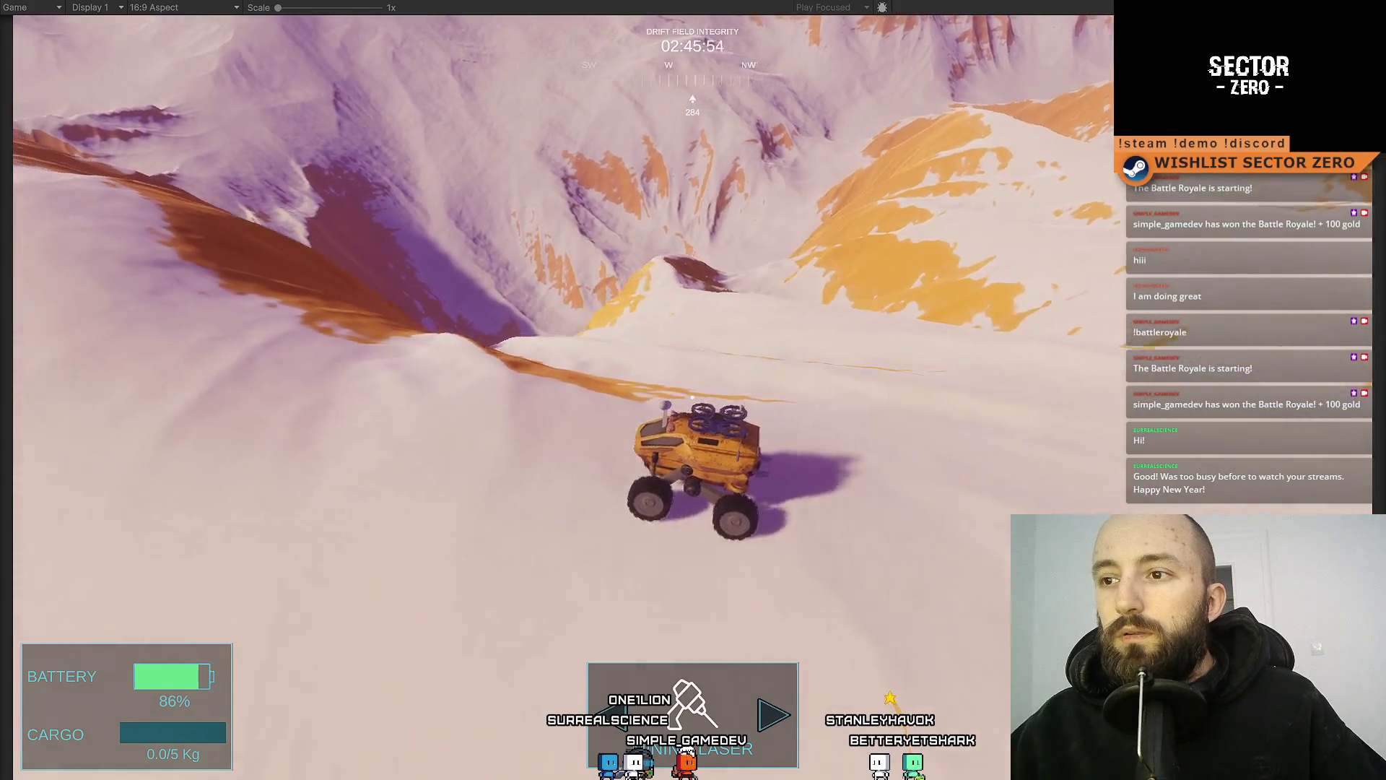
{"action": "key", "text": "d"}
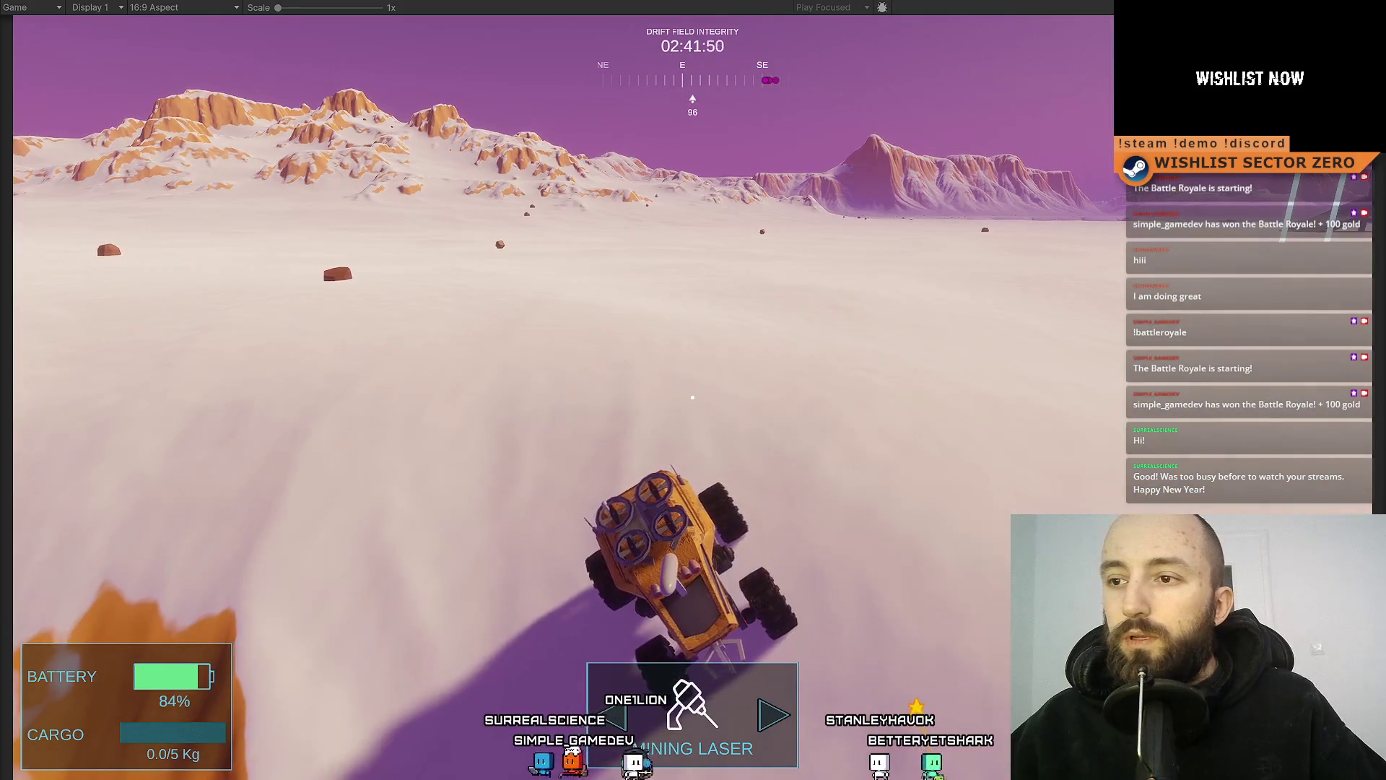
{"action": "key", "text": "a"}
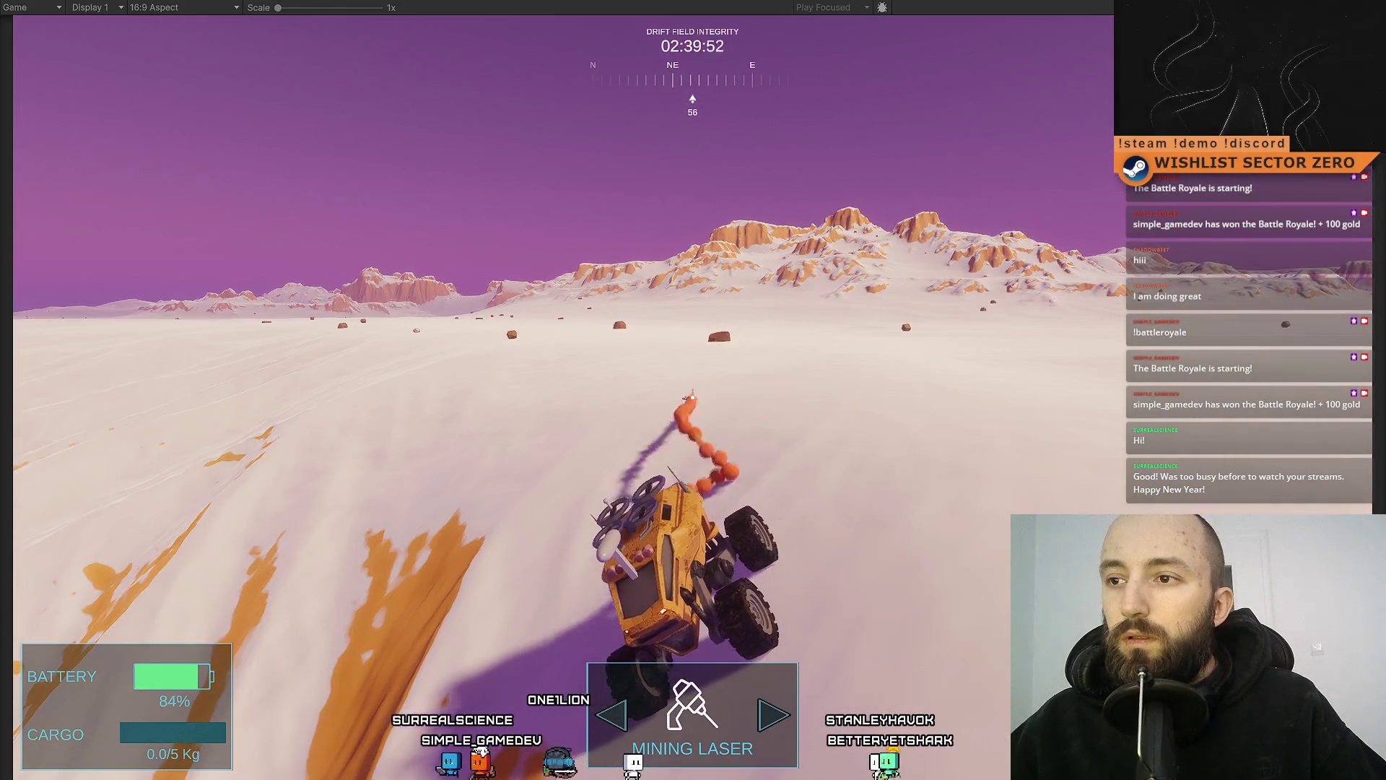
{"action": "key", "text": "d"}
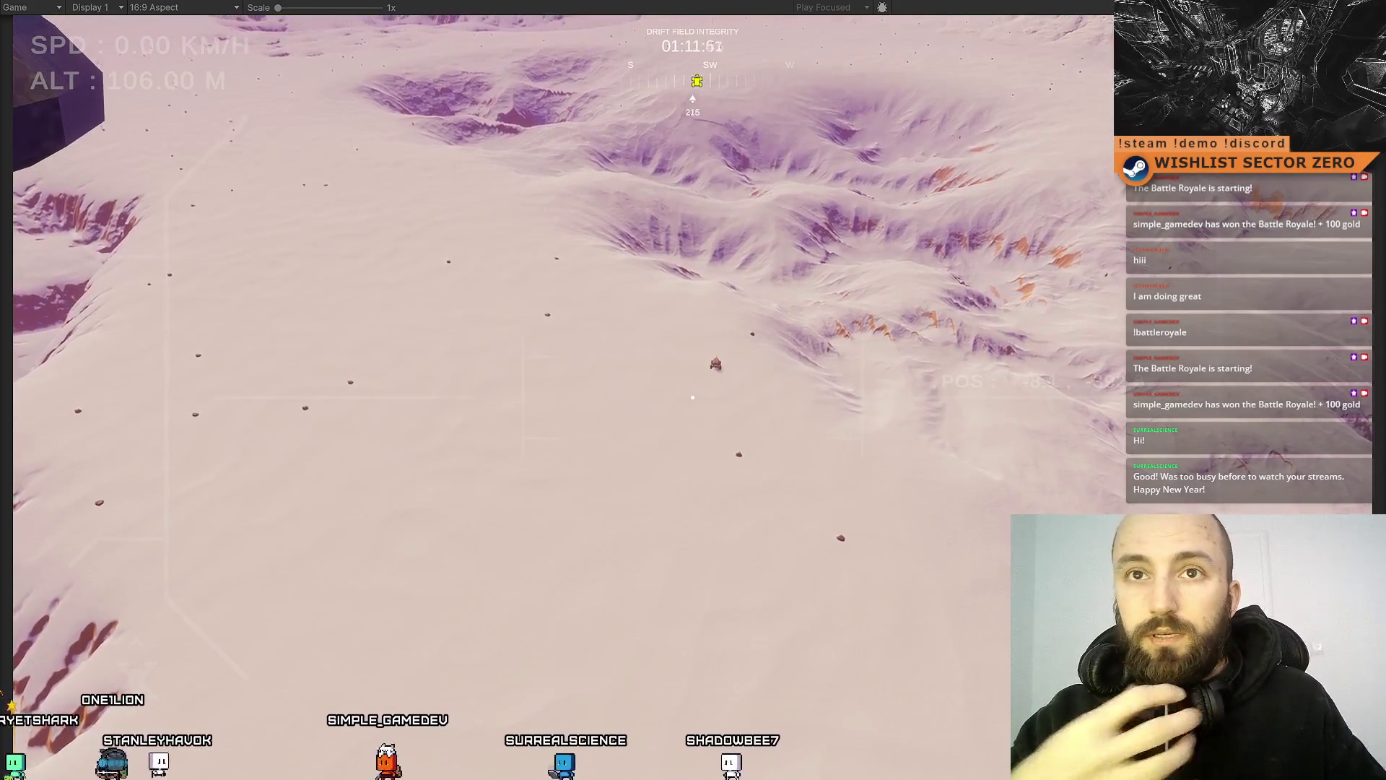
{"action": "key", "text": "w"}
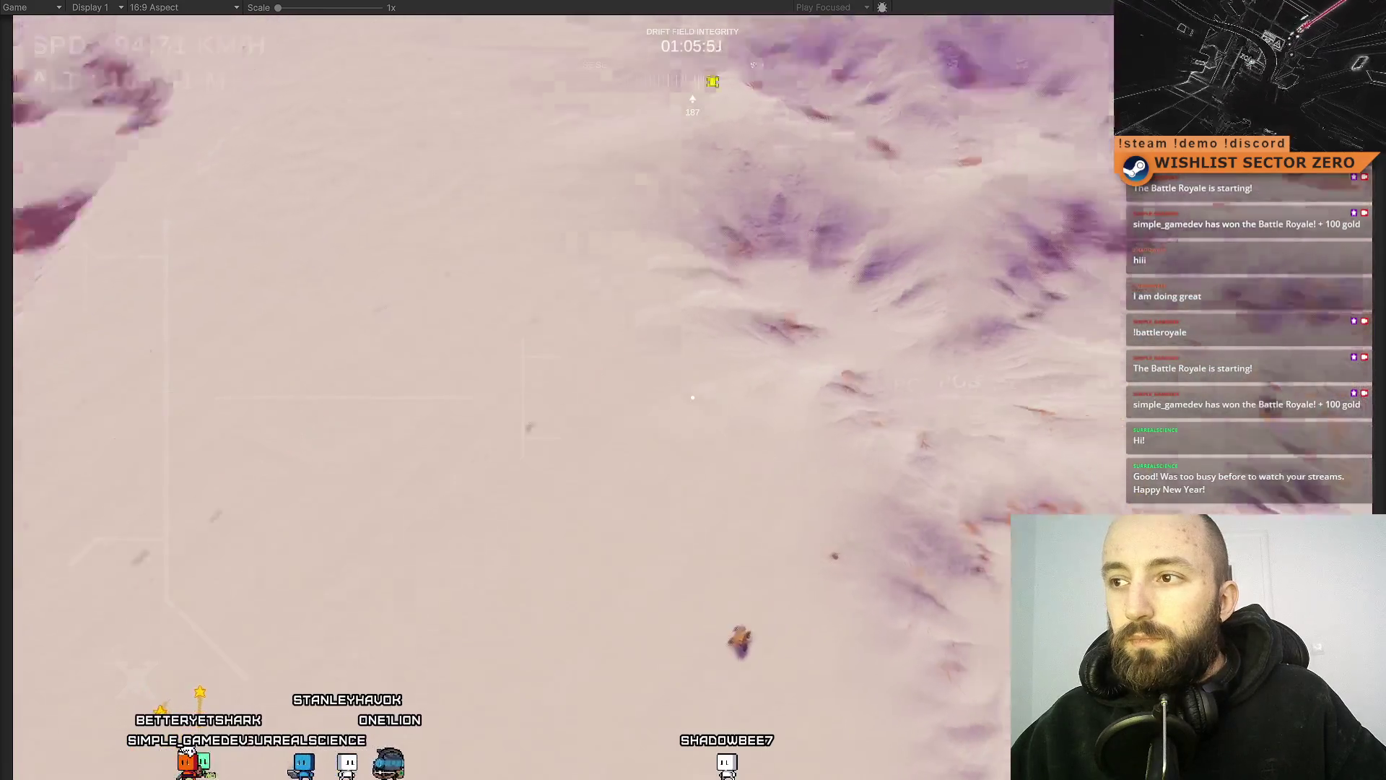
Drive the rover forward across the snowy slopes in the running game
{"action": "key", "text": "s"}
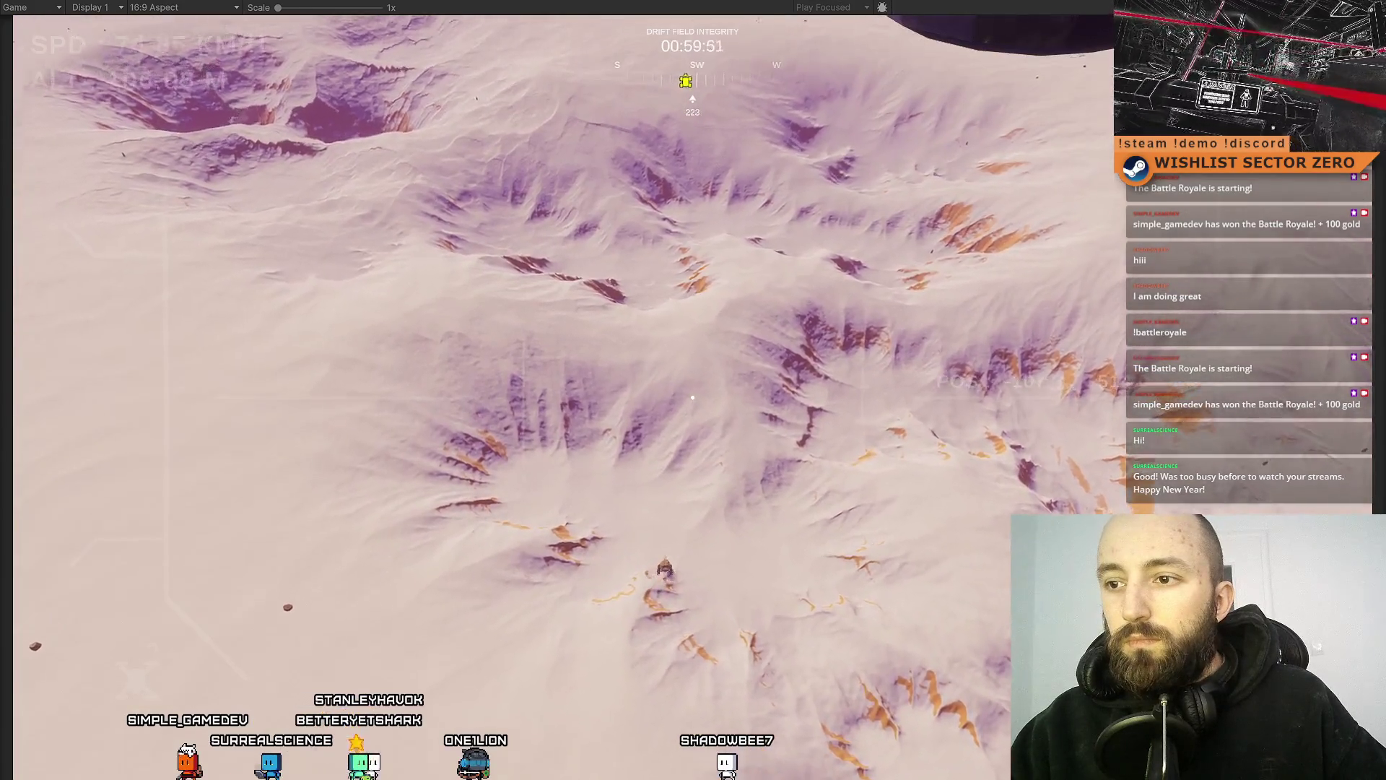
{"action": "key", "text": "w"}
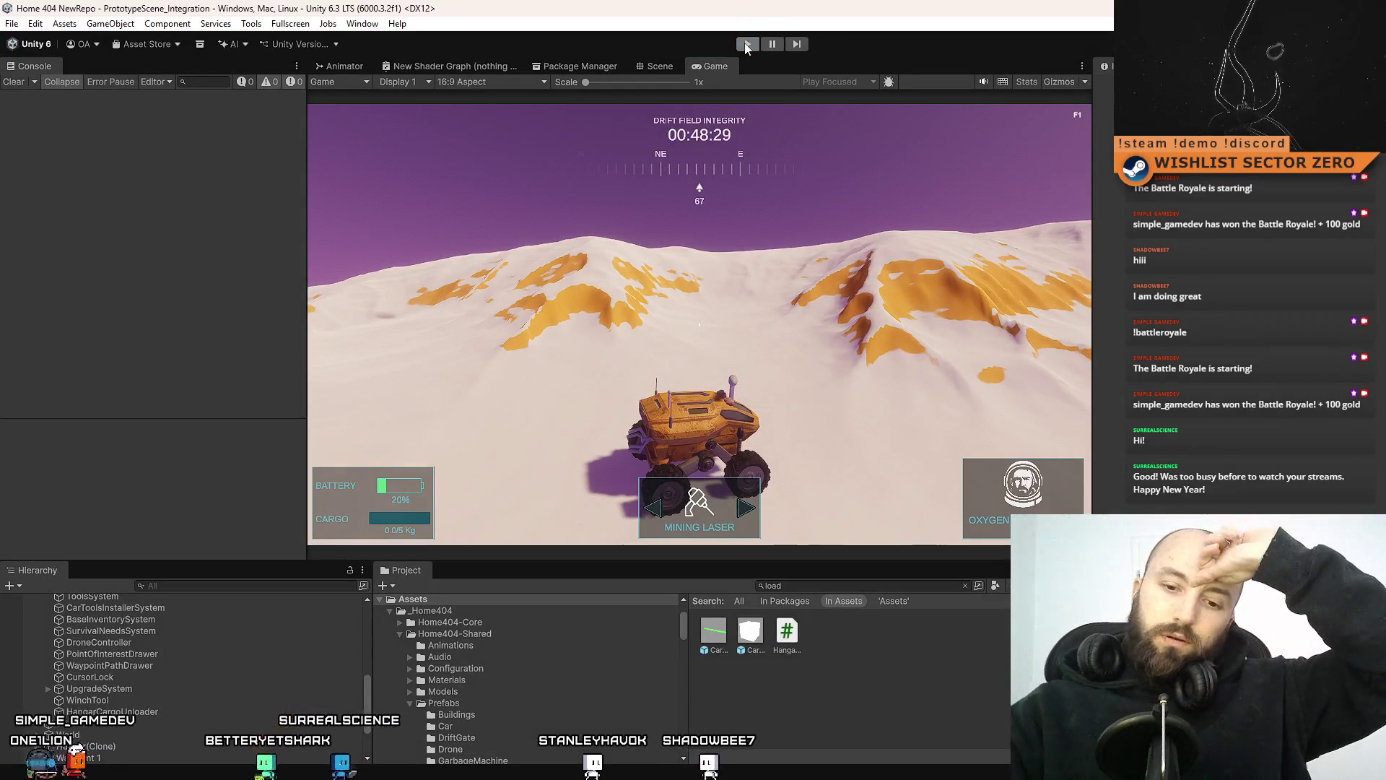
Stop and restart play mode so the rover respawns in the hangar at 100% battery
{"action": "left_click", "coordinate": [747, 45]}
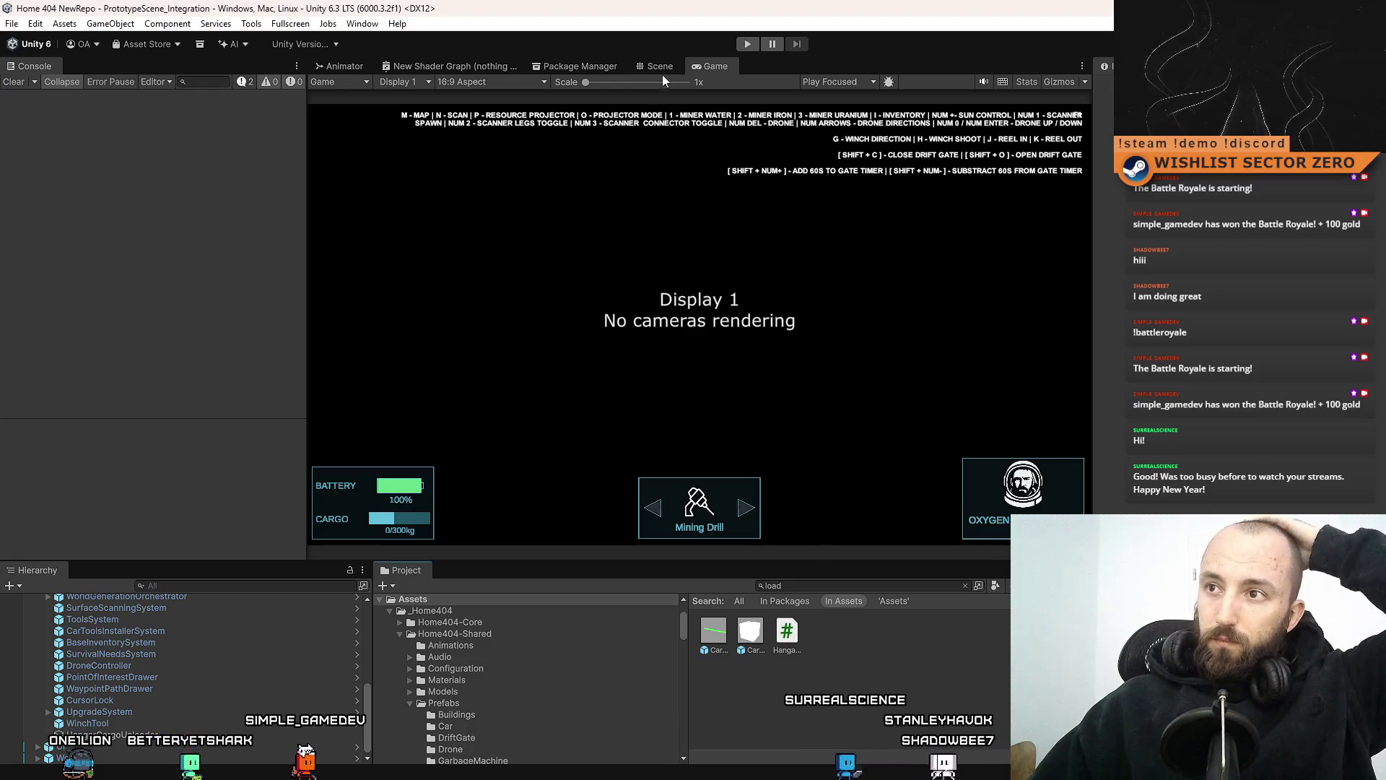
{"action": "left_click", "coordinate": [747, 44]}
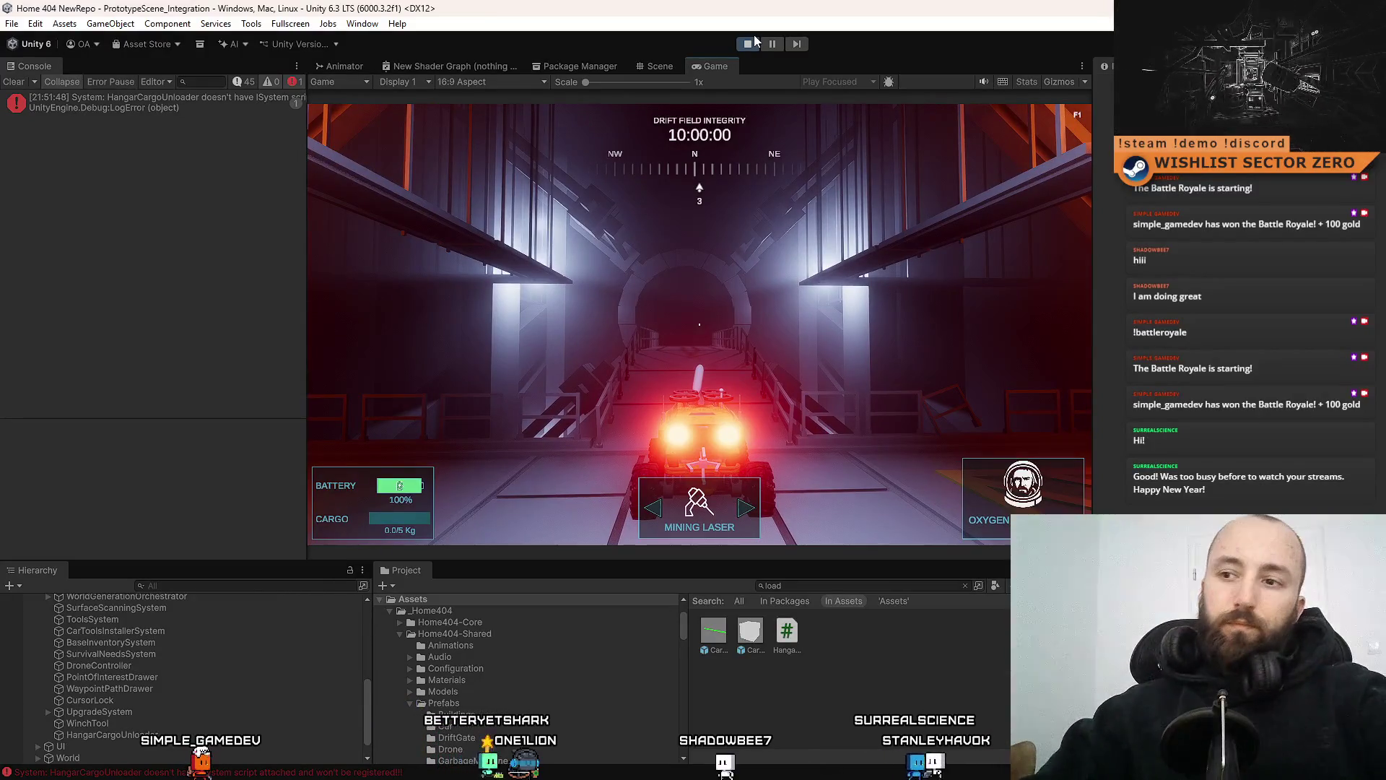
Maximize the Game view and turn the rover around the hangar corners
{"action": "key", "text": "F10"}
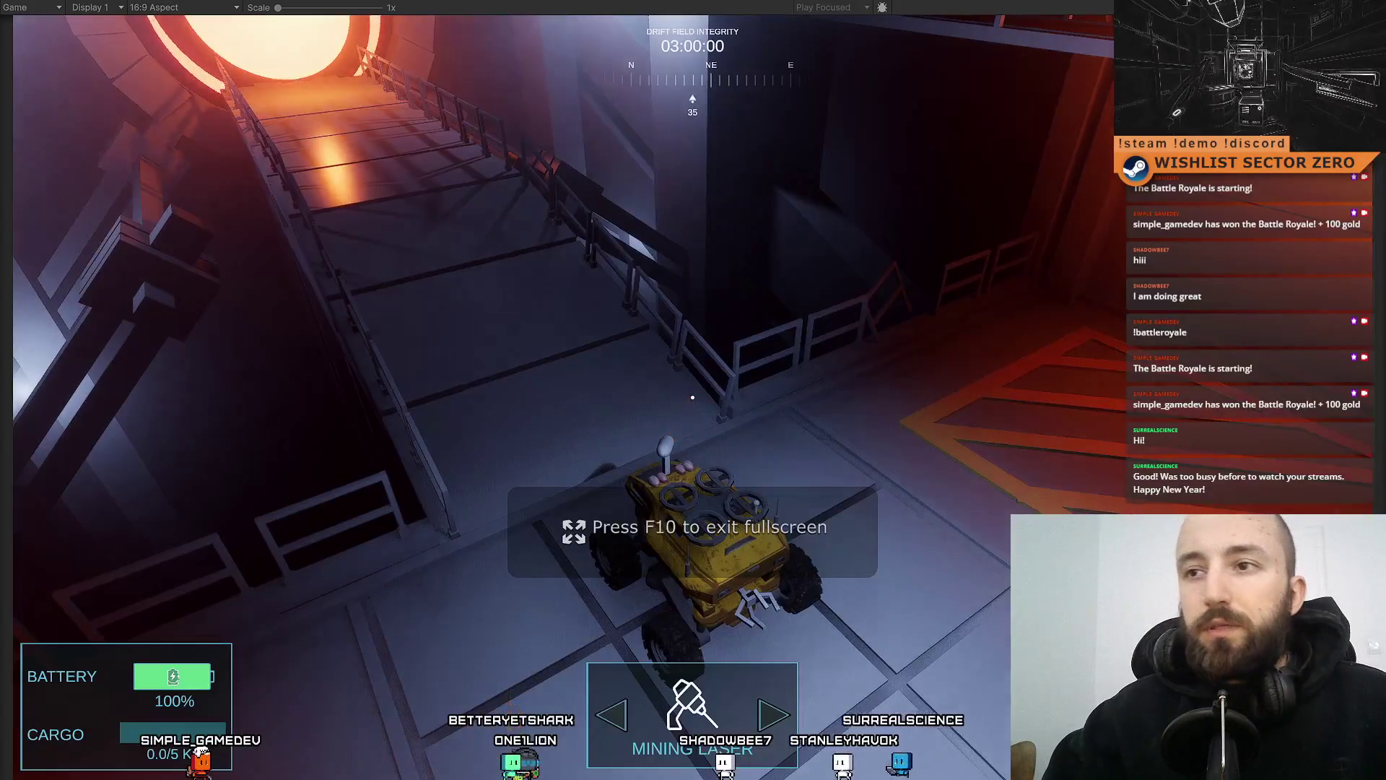
{"action": "key", "text": "a"}
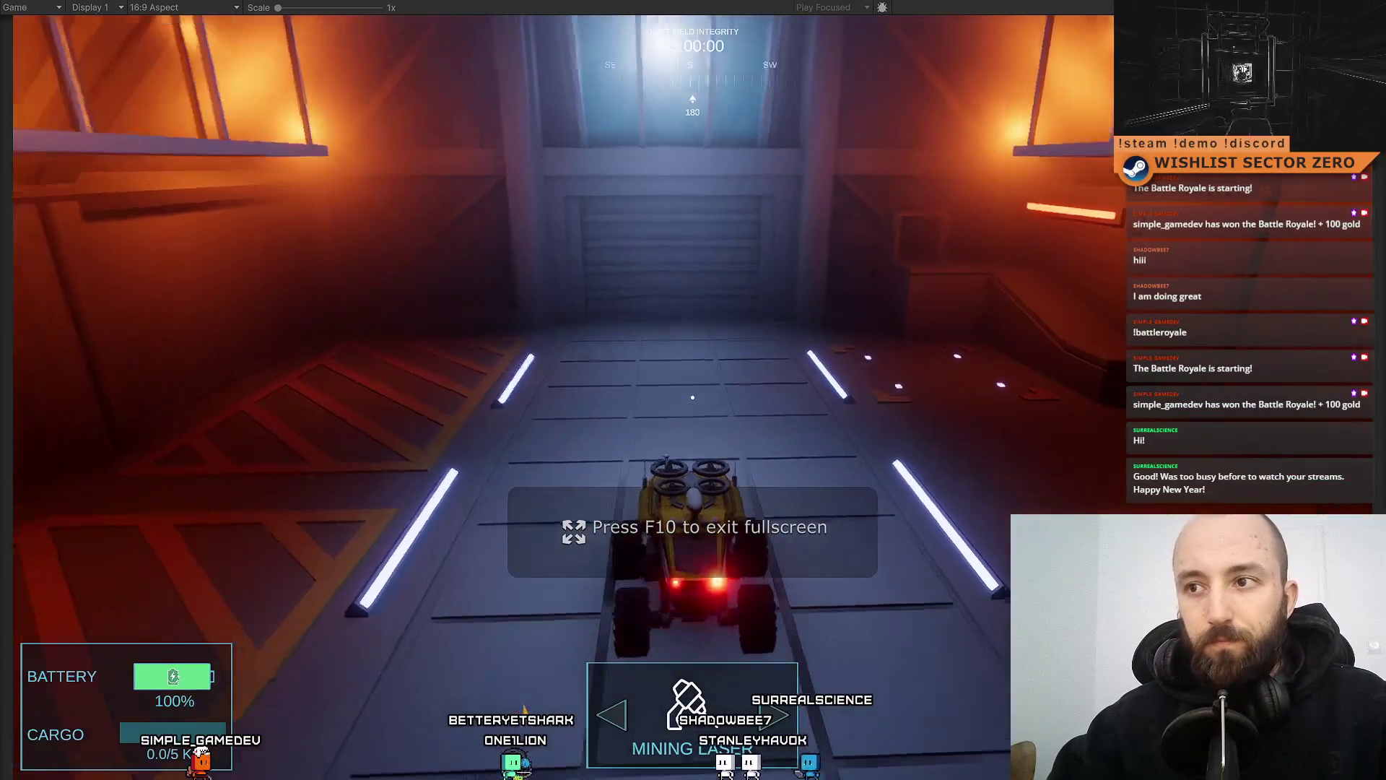
{"action": "key", "text": "d"}
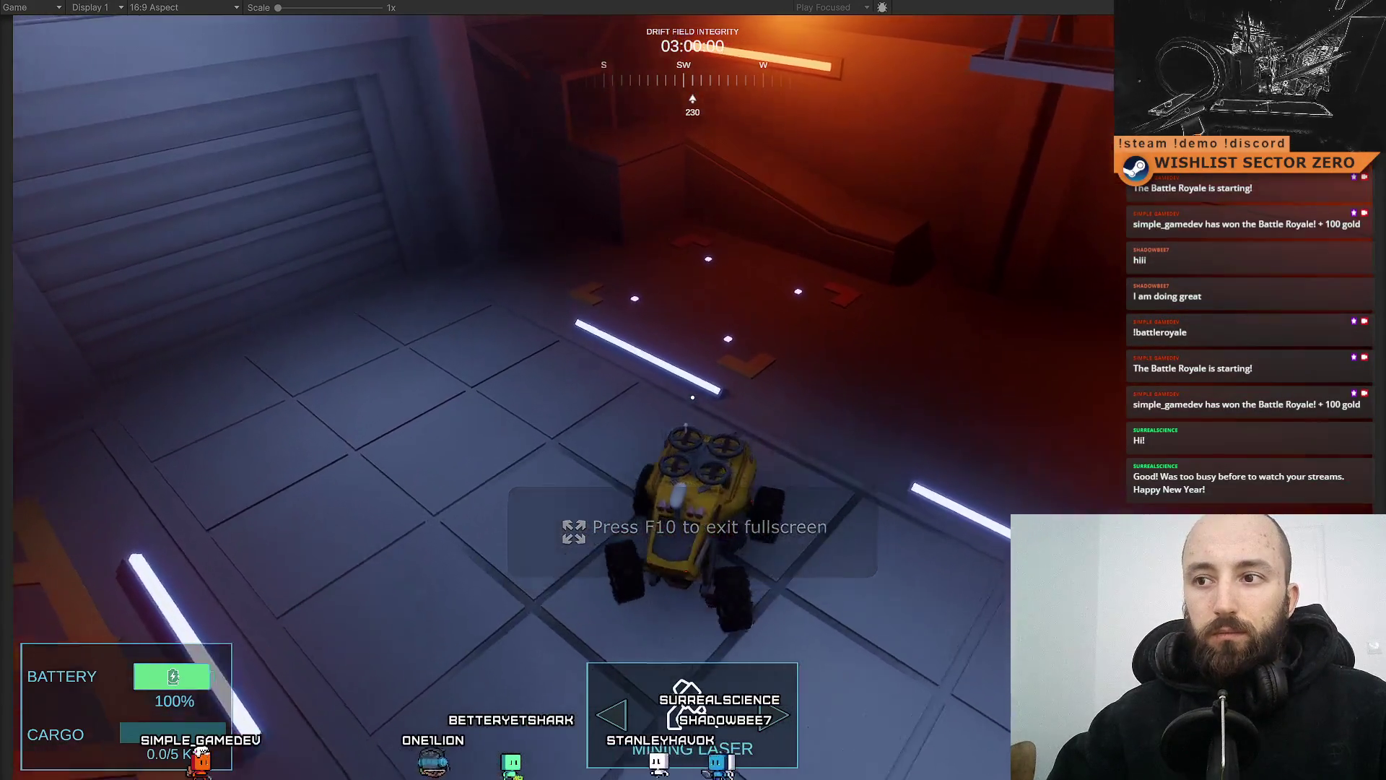
{"action": "key", "text": "w"}
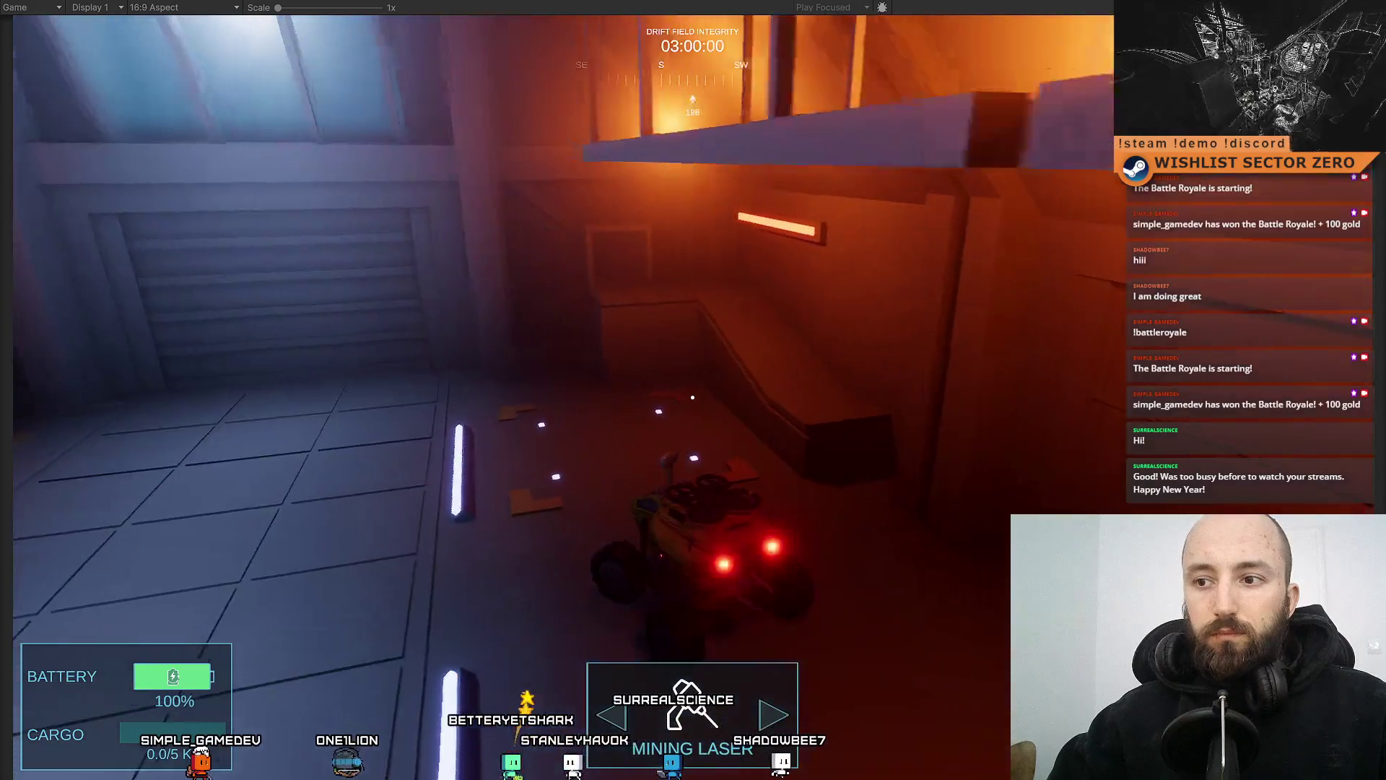
{"action": "key", "text": "d"}
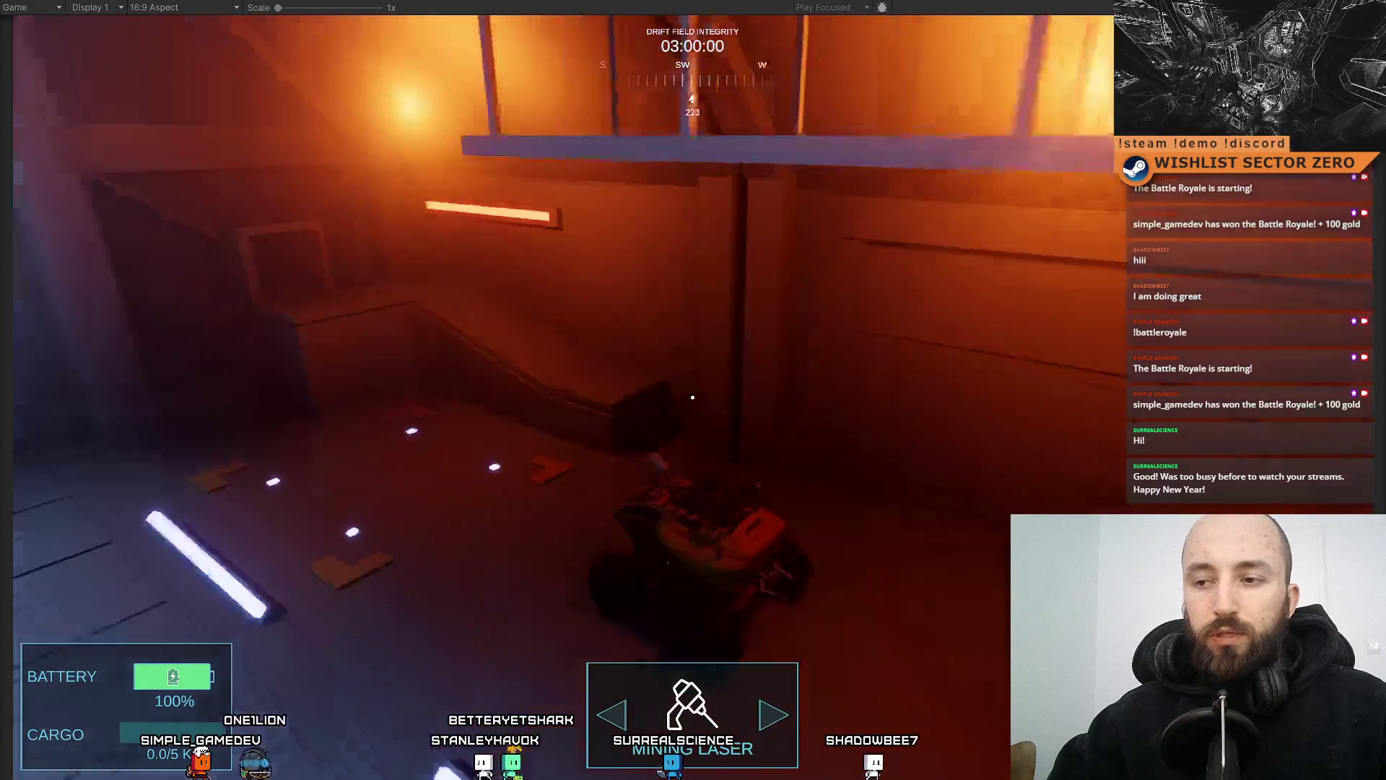
{"action": "key", "text": "a"}
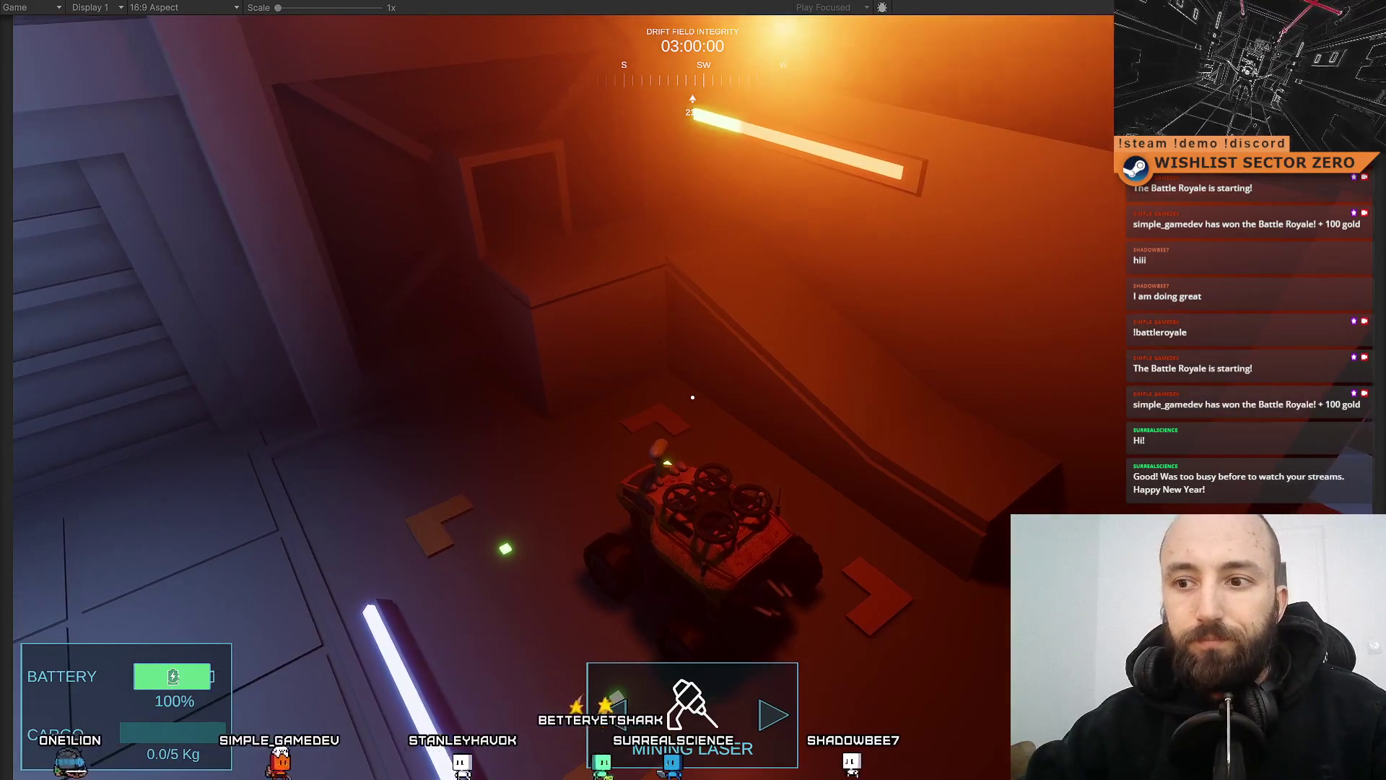
Steer the rover up to the shutter door and park it facing the gate
{"action": "key", "text": "a"}
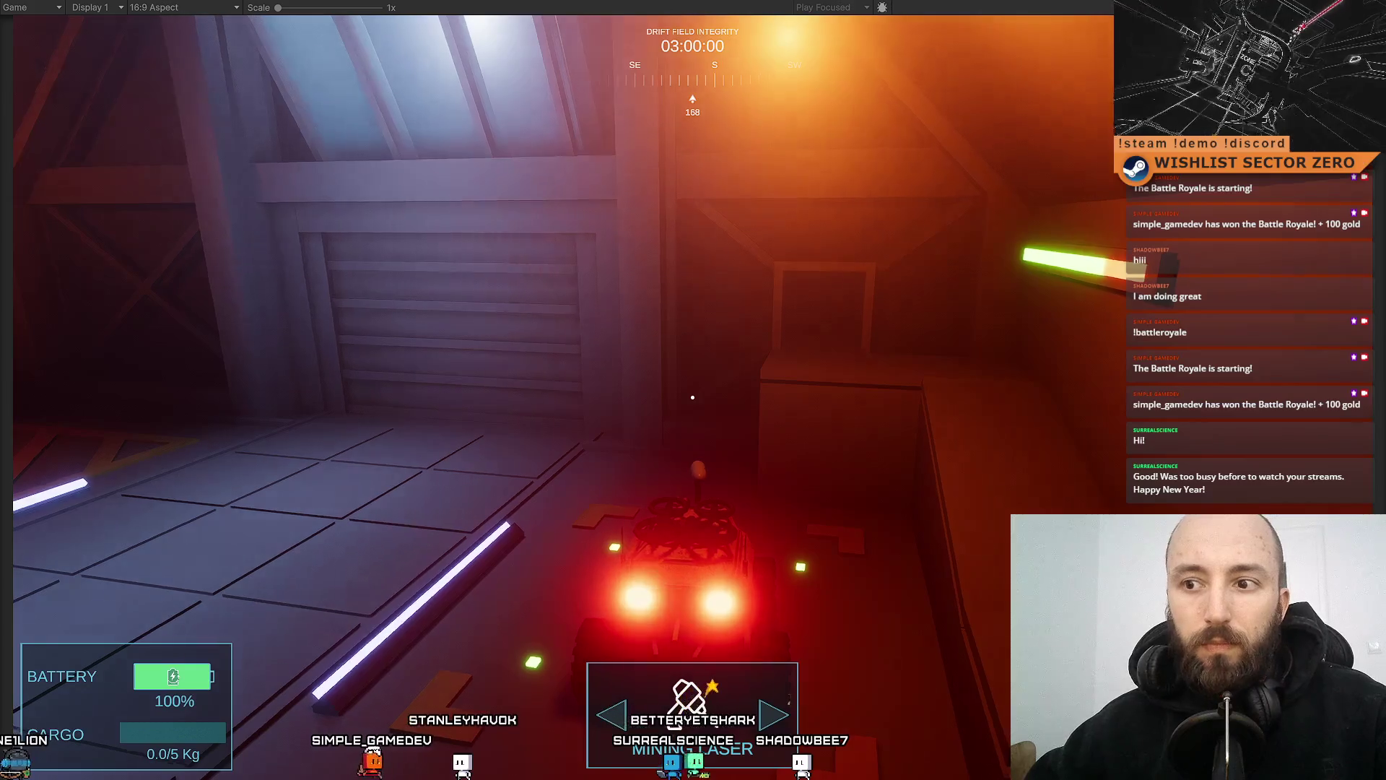
{"action": "key", "text": "a"}
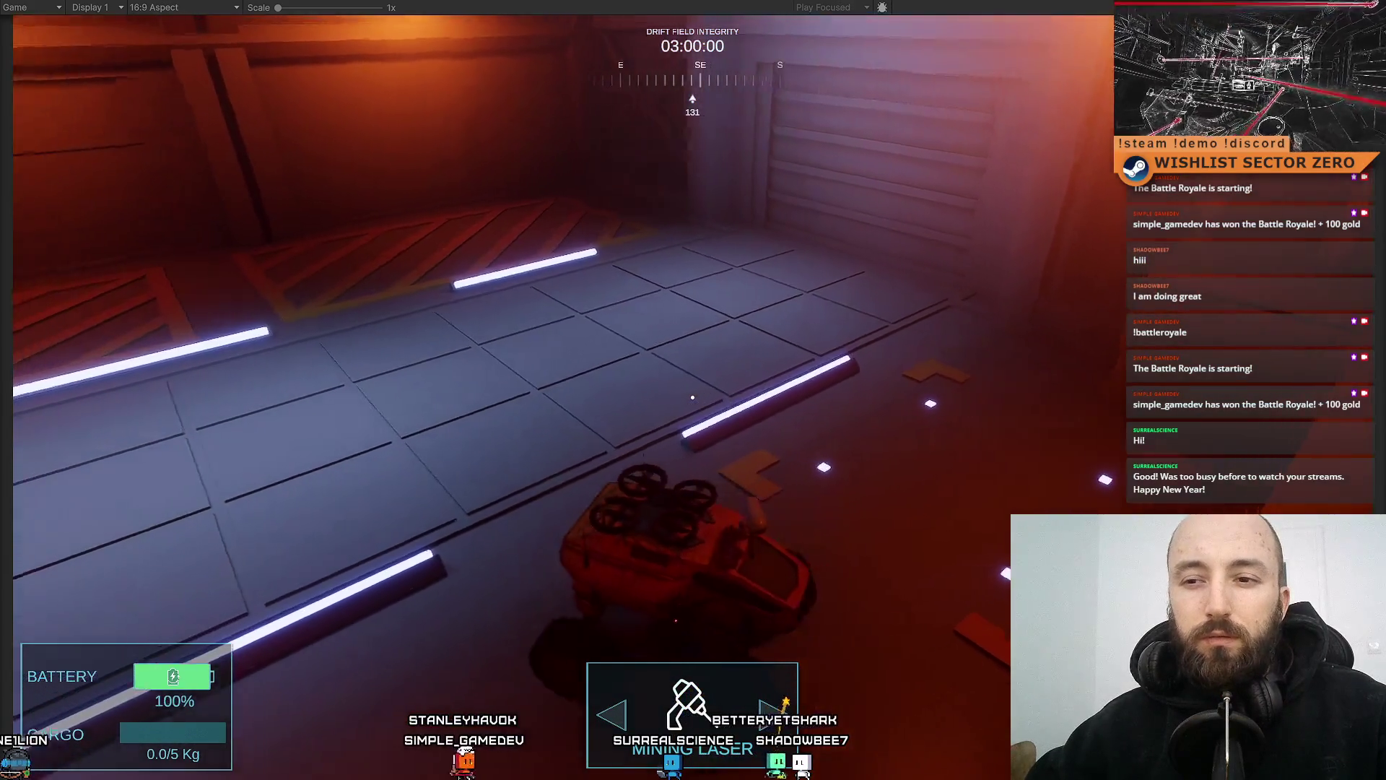
{"action": "key", "text": "d"}
{"action": "key", "text": "w"}
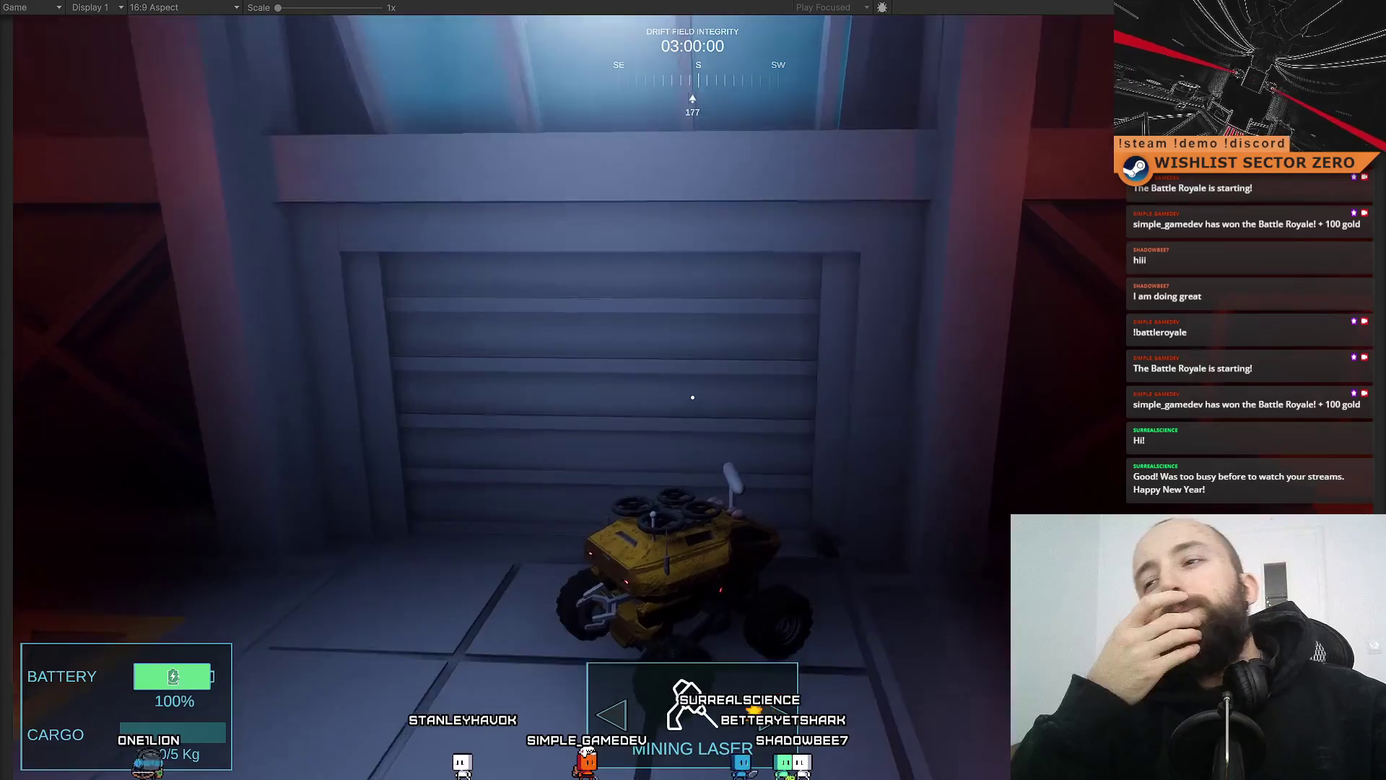
{"action": "key", "text": "a"}
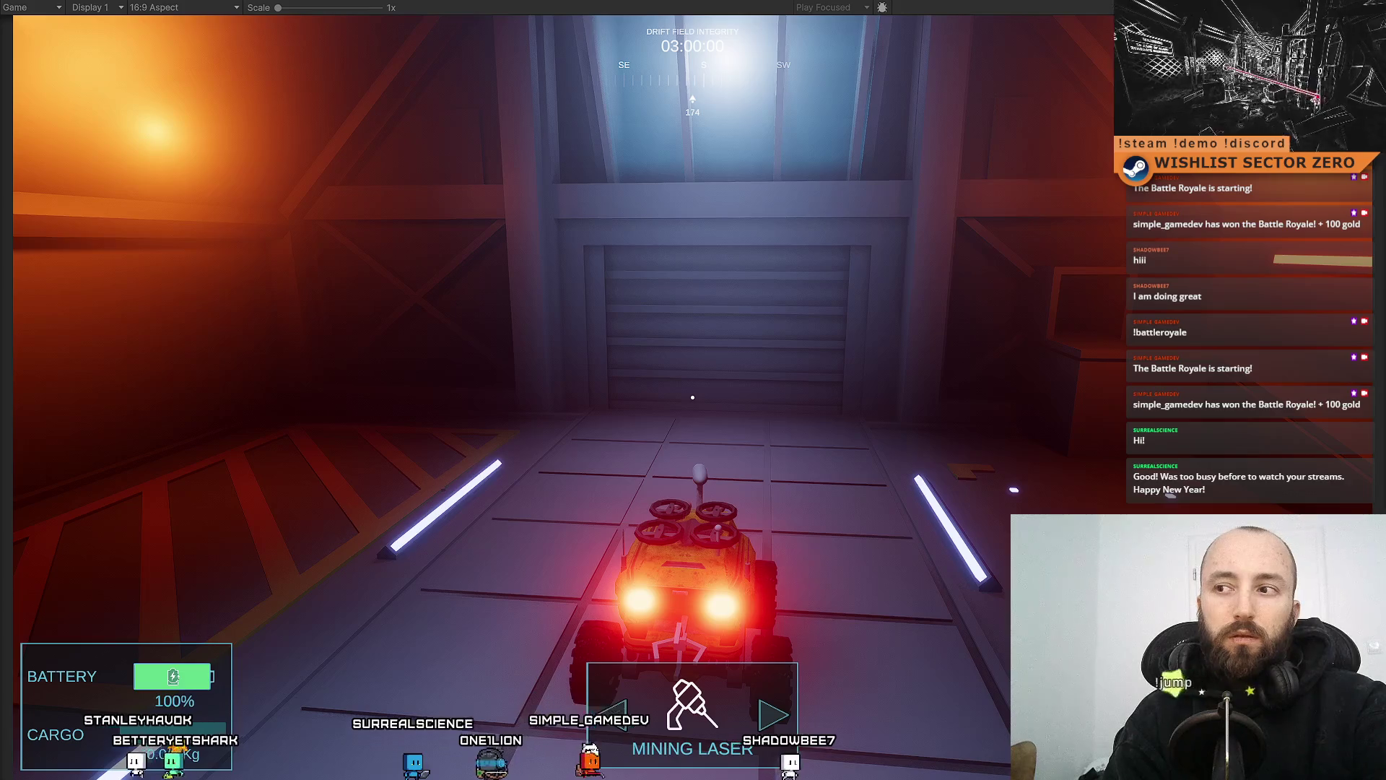
Look over the gate in-game, then exit fullscreen back to the editor layout
{"action": "mouse_move", "coordinate": [692, 398]}
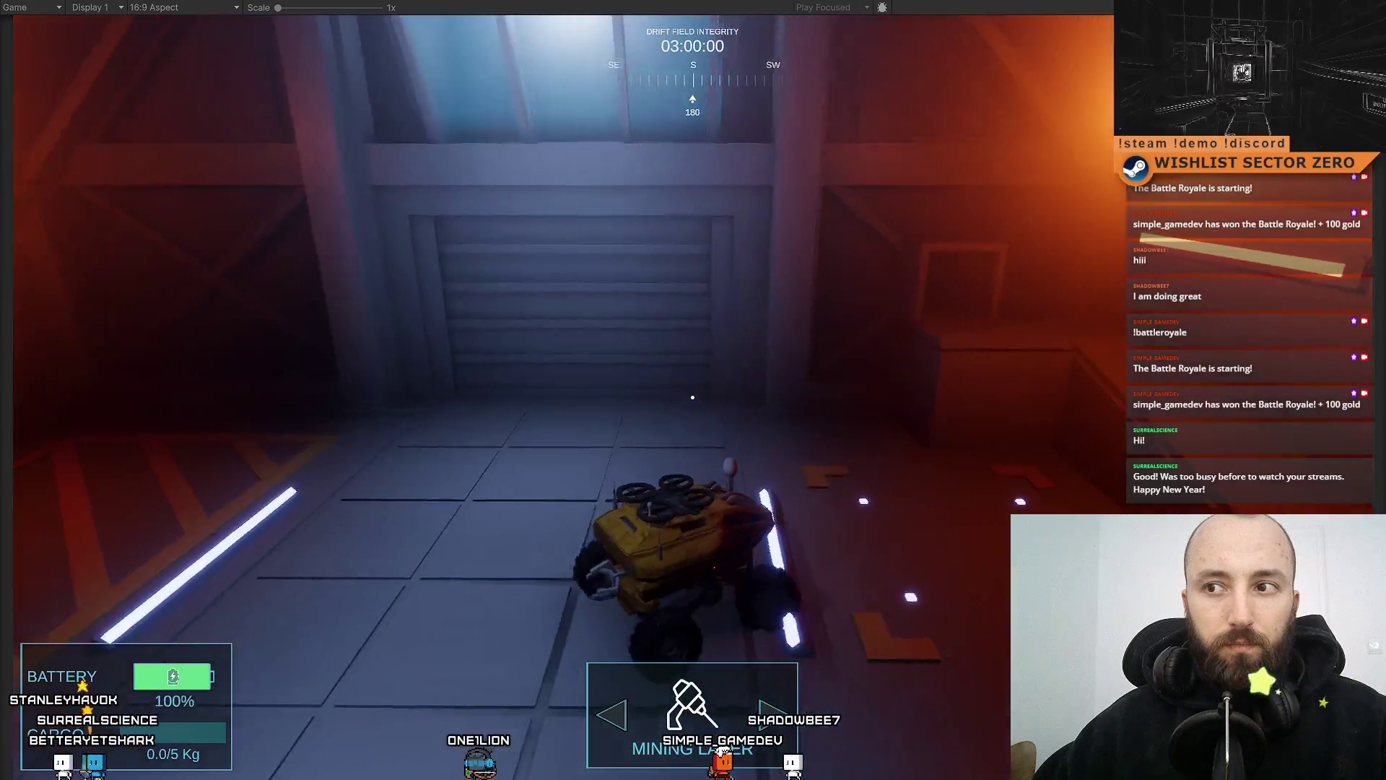
{"action": "key", "text": "Escape"}
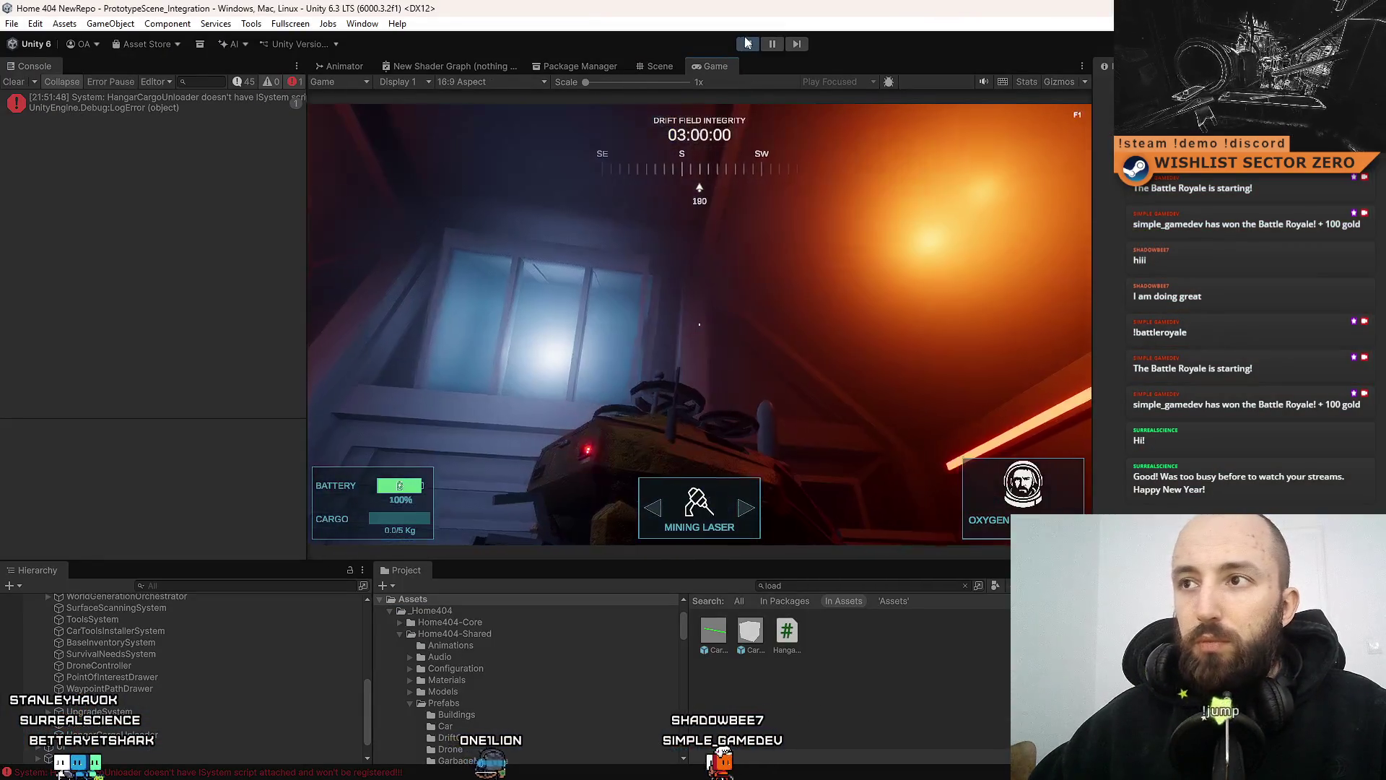
Stop play mode and clear the logged console messages
{"action": "left_click", "coordinate": [748, 44]}
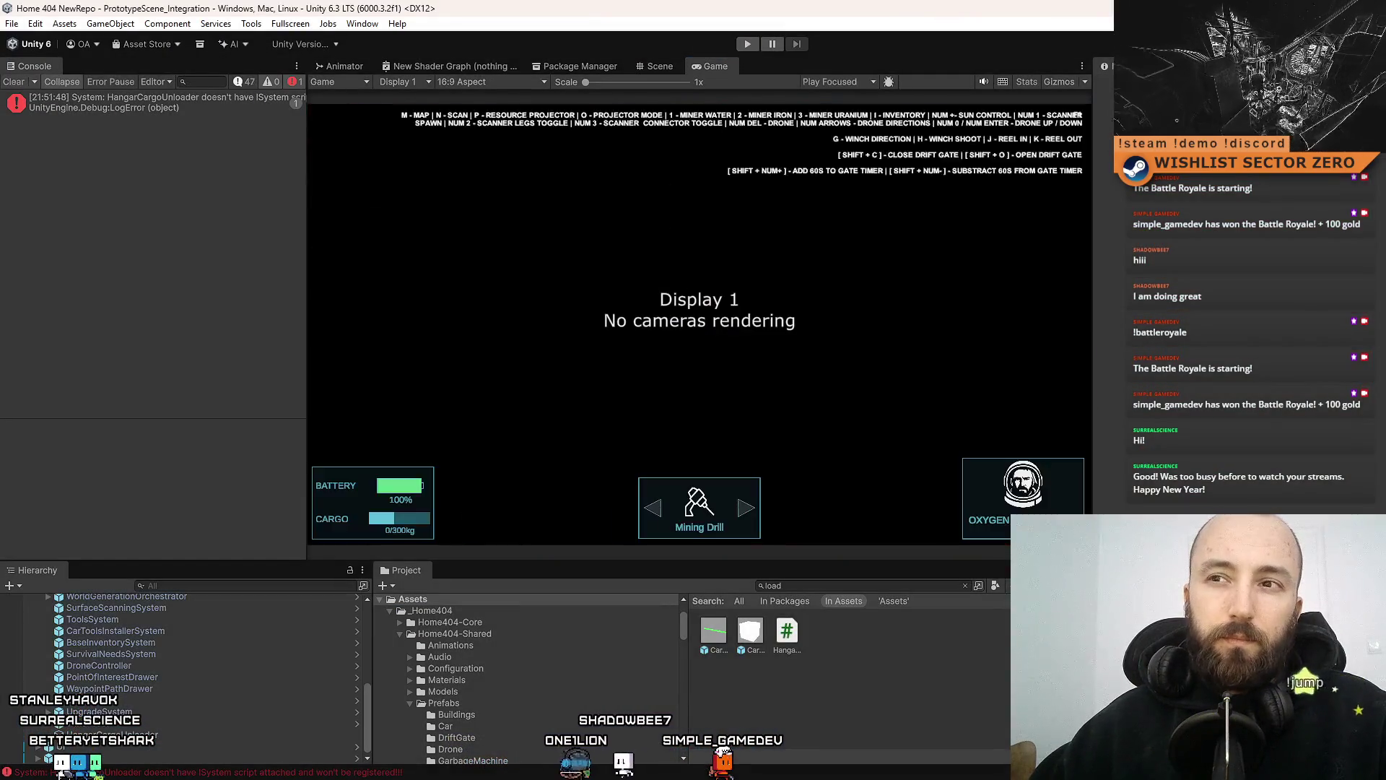
{"action": "left_click", "coordinate": [13, 82]}
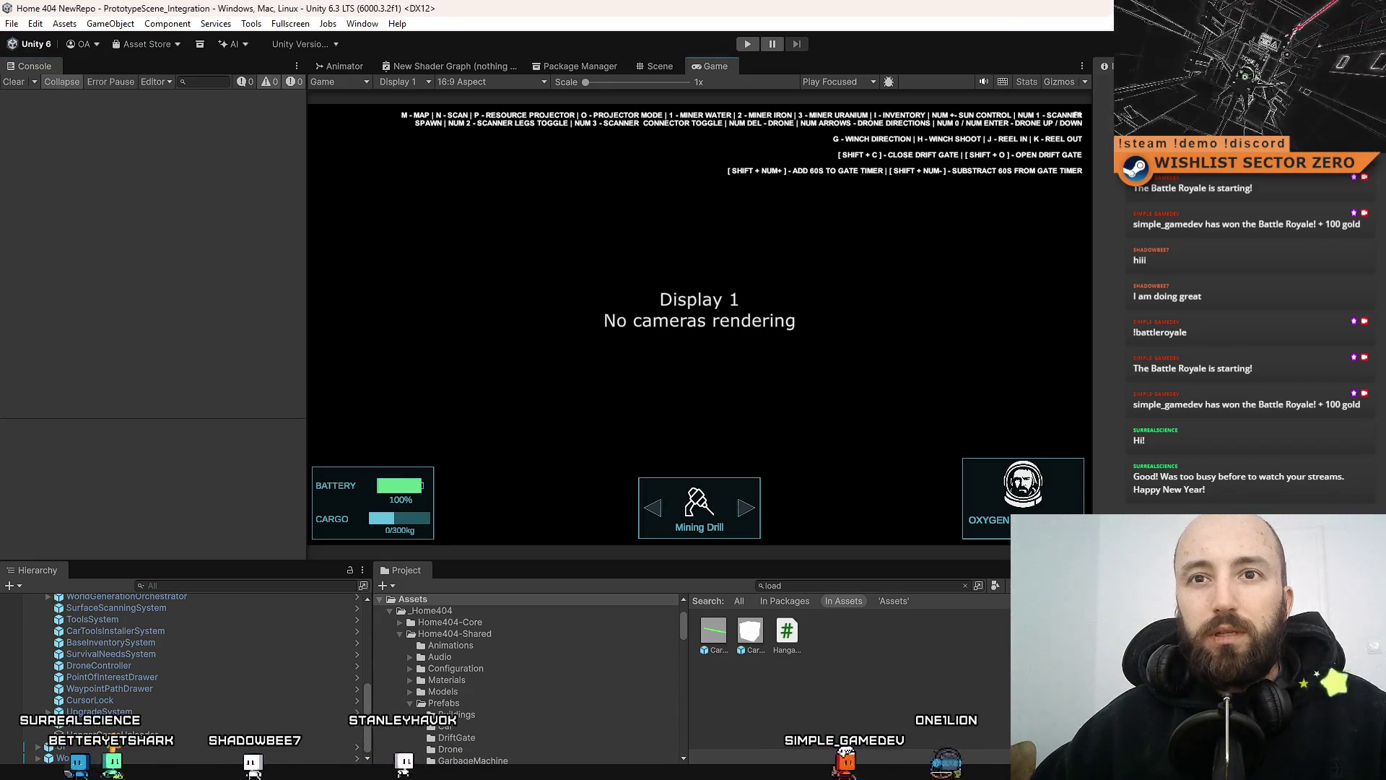
{"action": "left_click", "coordinate": [325, 648]}
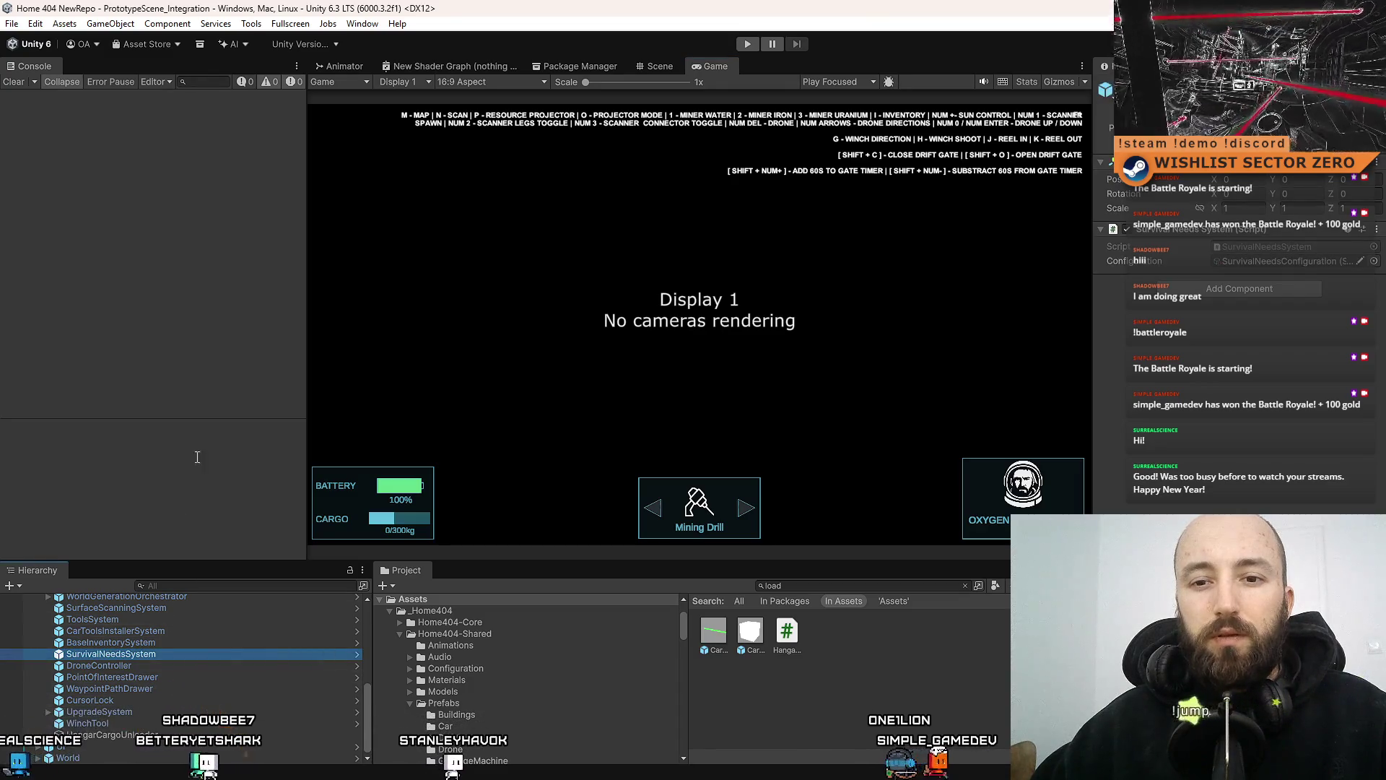
Search the Project for 'hangar' and open the Hangar prefab in the Scene view
{"action": "left_click", "coordinate": [764, 685]}
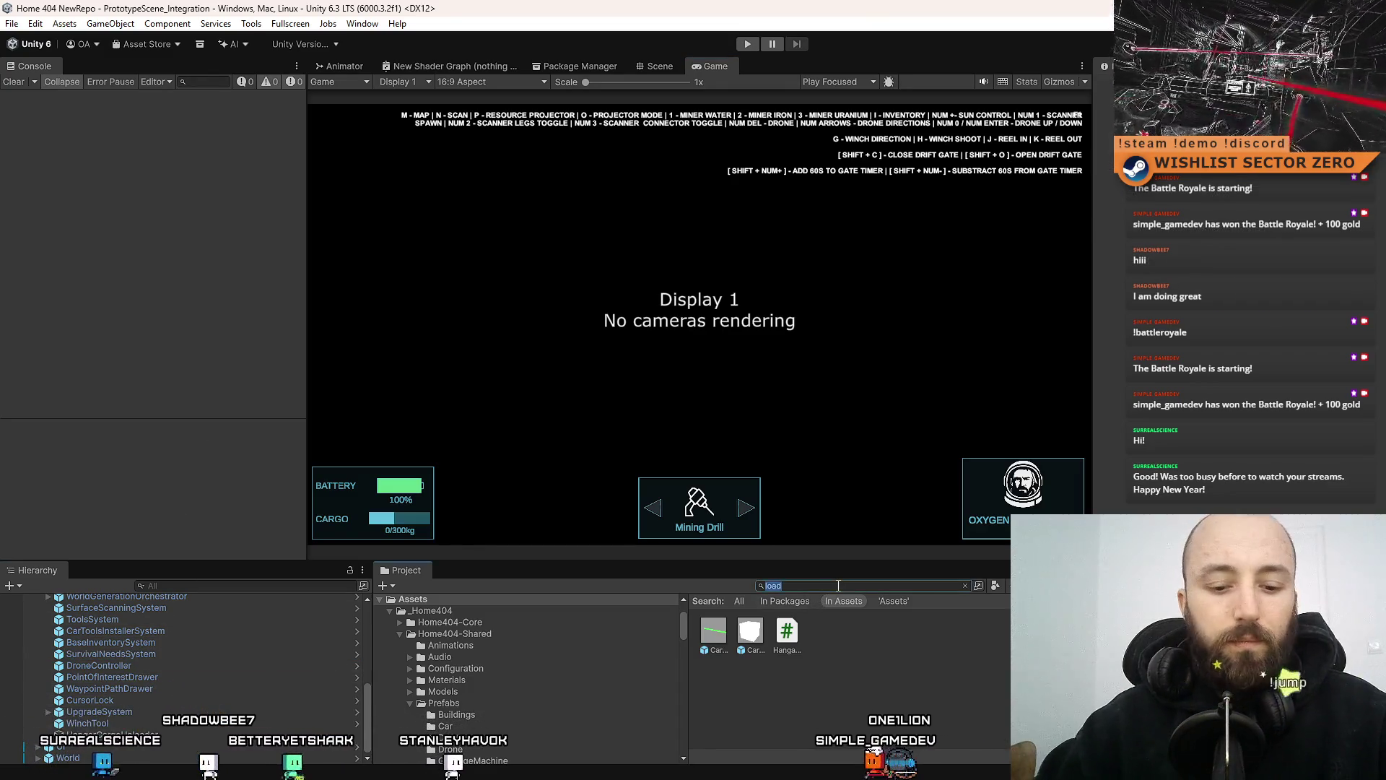
{"action": "left_click", "coordinate": [837, 585]}
{"action": "type", "text": "ha"}
{"action": "key", "text": "BackSpace"}
{"action": "key", "text": "BackSpace"}
{"action": "key", "text": "BackSpace"}
{"action": "type", "text": "hangar"}
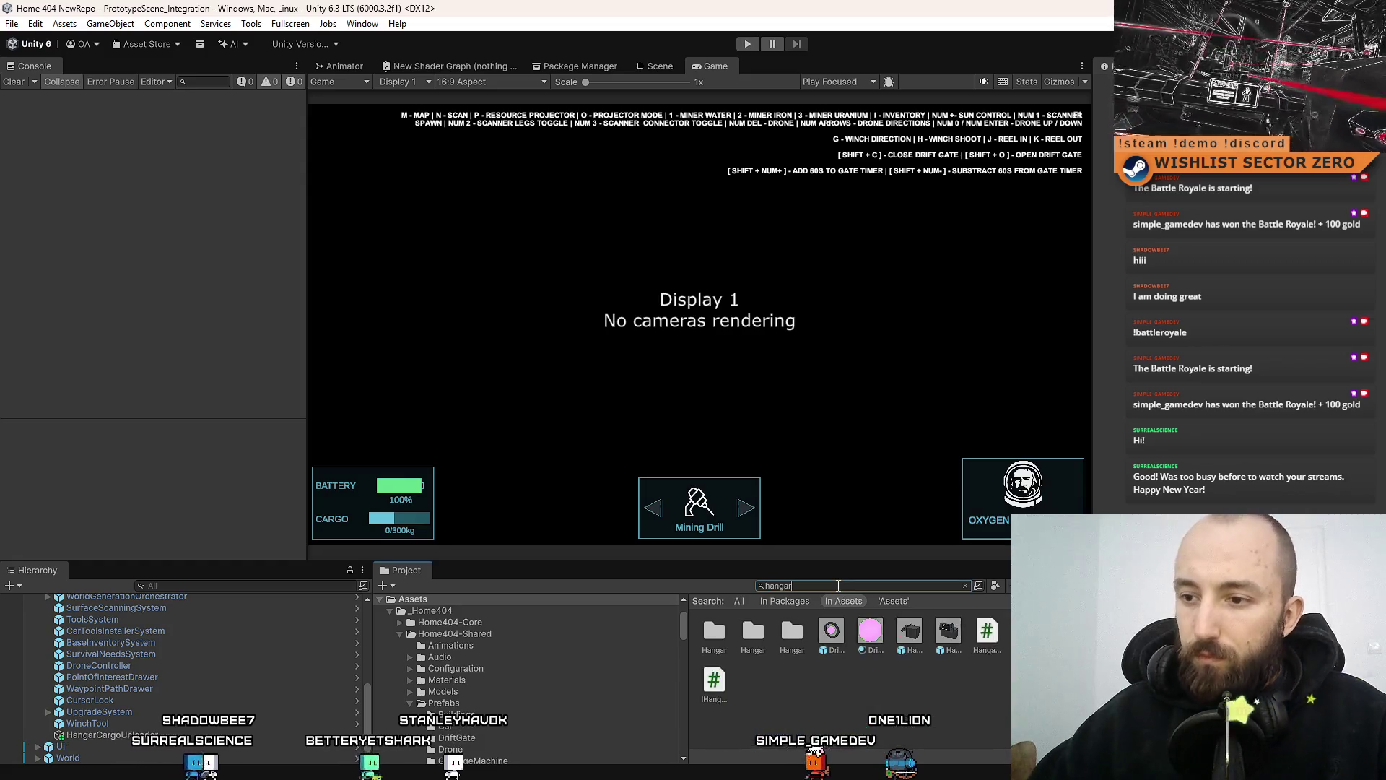
{"action": "scroll", "coordinate": [826, 691], "scroll_direction": "down", "scroll_amount": 3}
{"action": "left_click", "coordinate": [779, 672]}
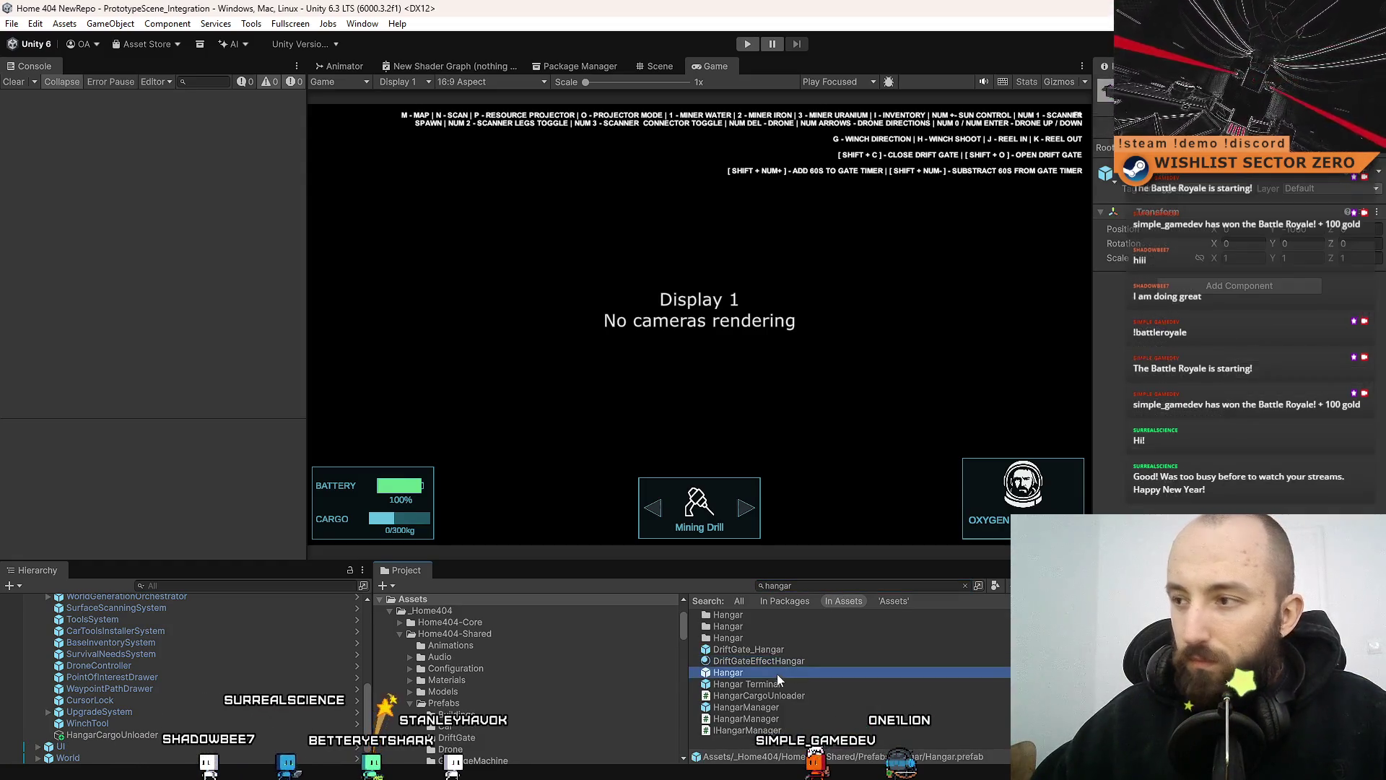
{"action": "double_click", "coordinate": [778, 672]}
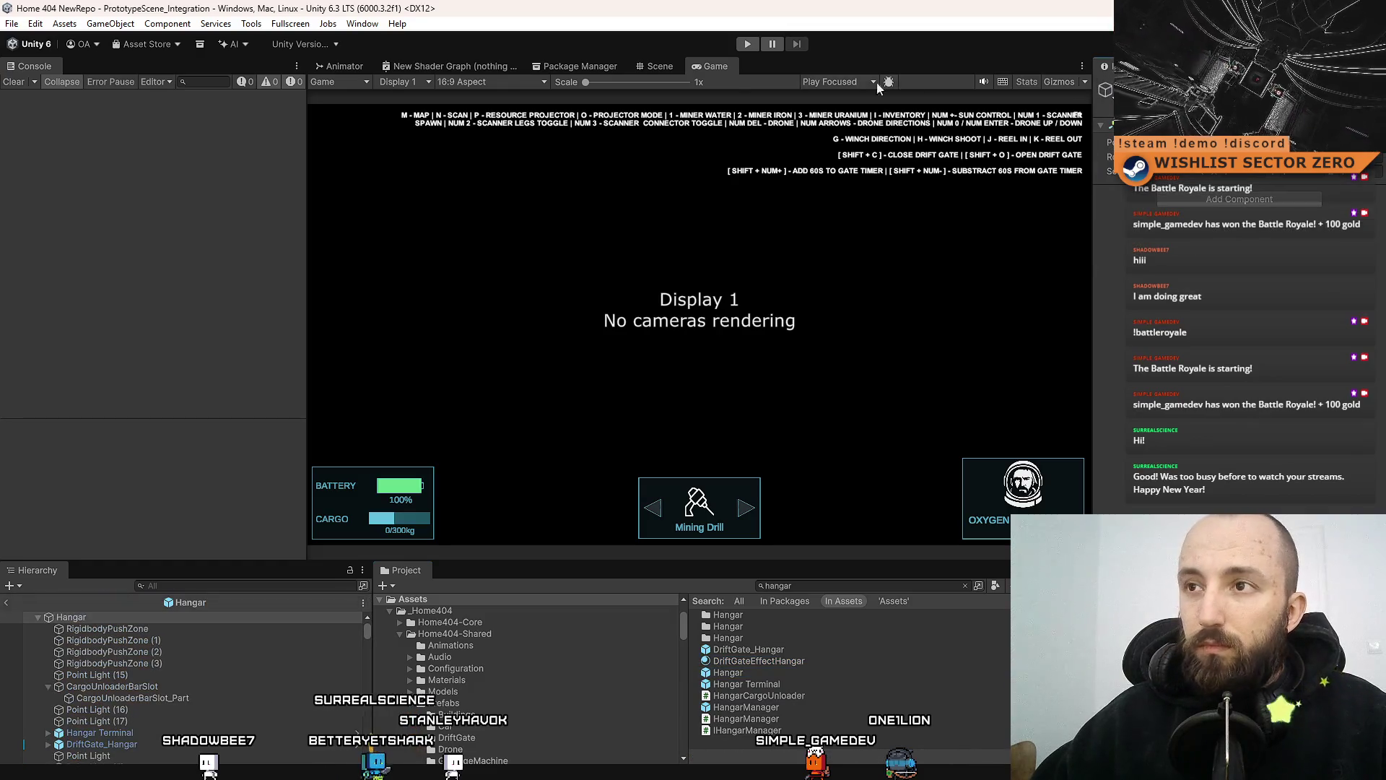
{"action": "left_click", "coordinate": [665, 71]}
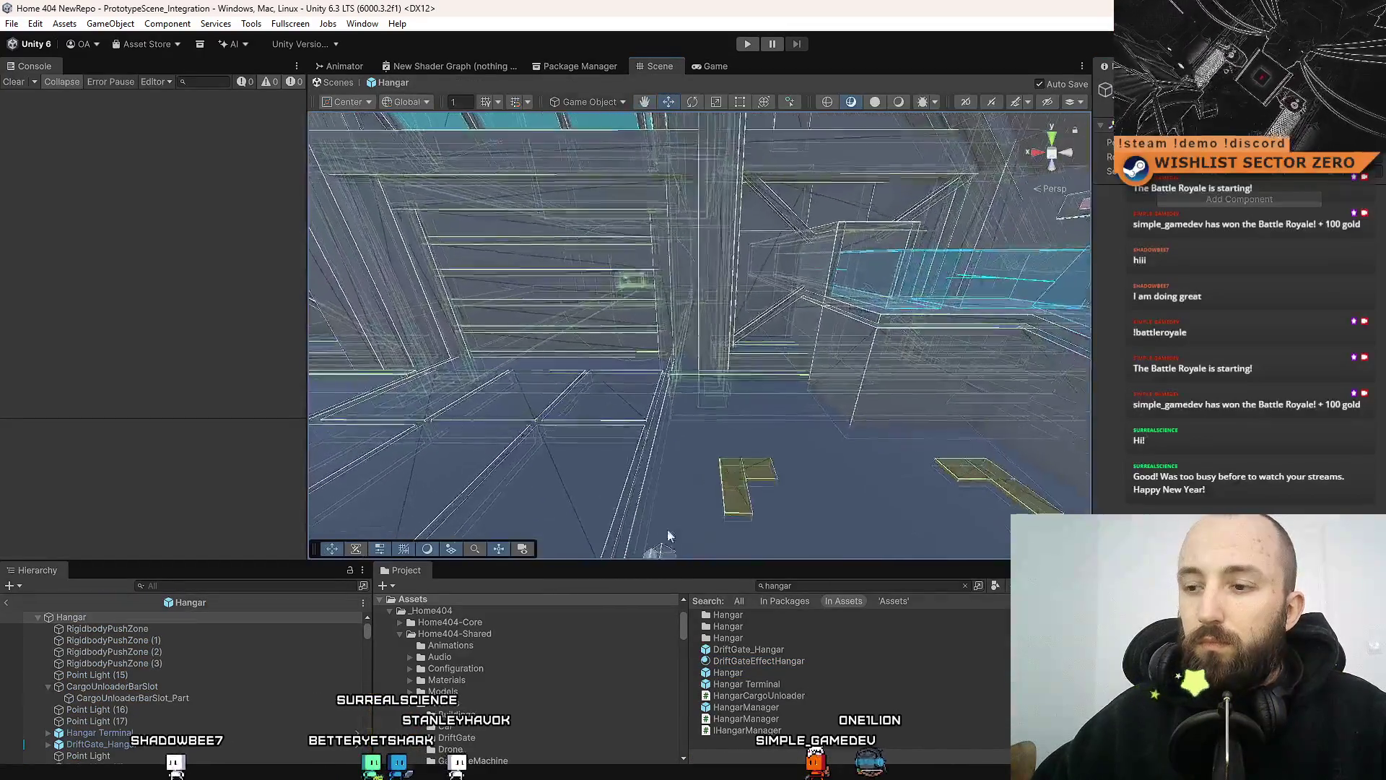
Orbit to the hangar doorway and frame one of its planks
{"action": "mouse_move", "coordinate": [780, 384]}
{"action": "left_mouse_down"}
{"action": "mouse_move", "coordinate": [706, 304]}
{"action": "mouse_move", "coordinate": [725, 307]}
{"action": "left_mouse_up"}
{"action": "left_click", "coordinate": [718, 310]}
{"action": "key", "text": "f"}
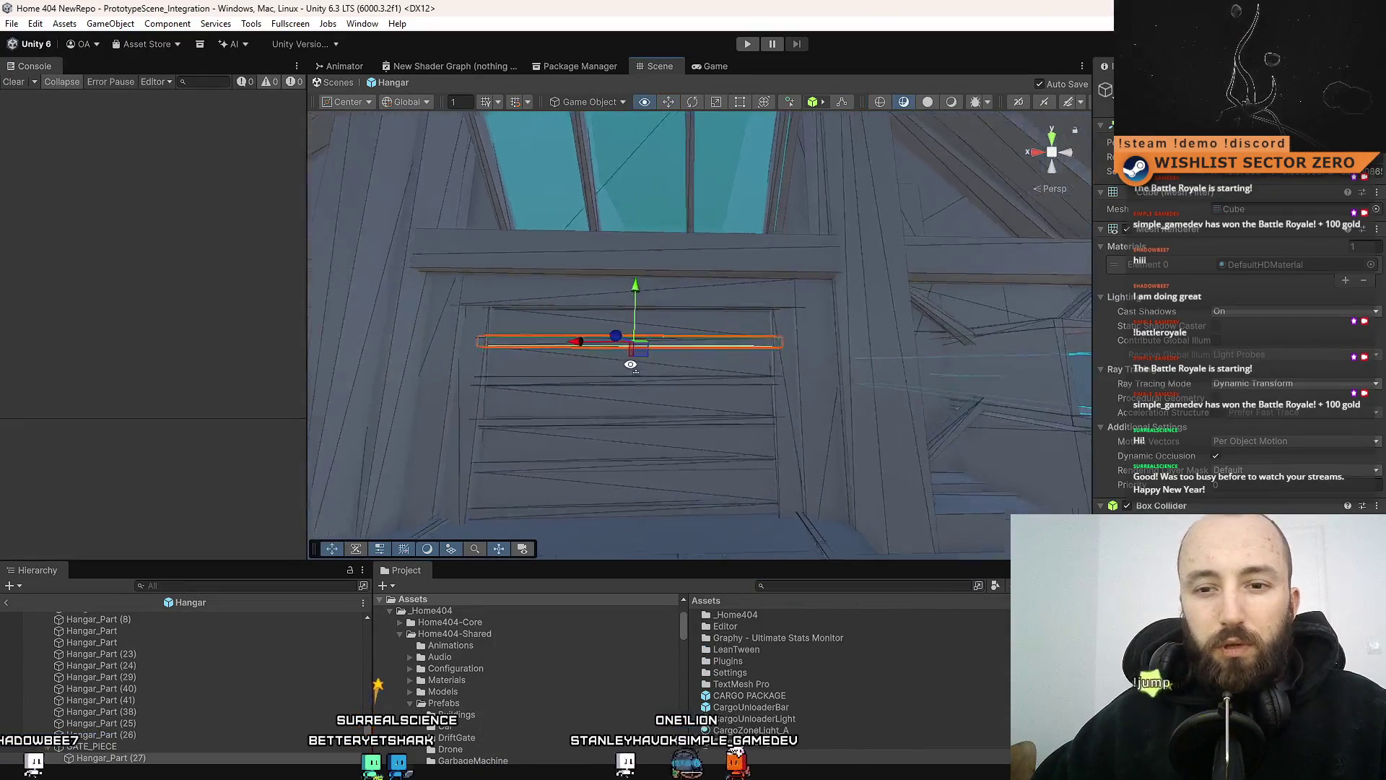
{"action": "scroll", "coordinate": [130, 718], "scroll_direction": "down", "scroll_amount": 3}
Collapse the child parts of GATE_PIECE (1), (2) and (3) in the Hierarchy
{"action": "left_click", "coordinate": [151, 704]}
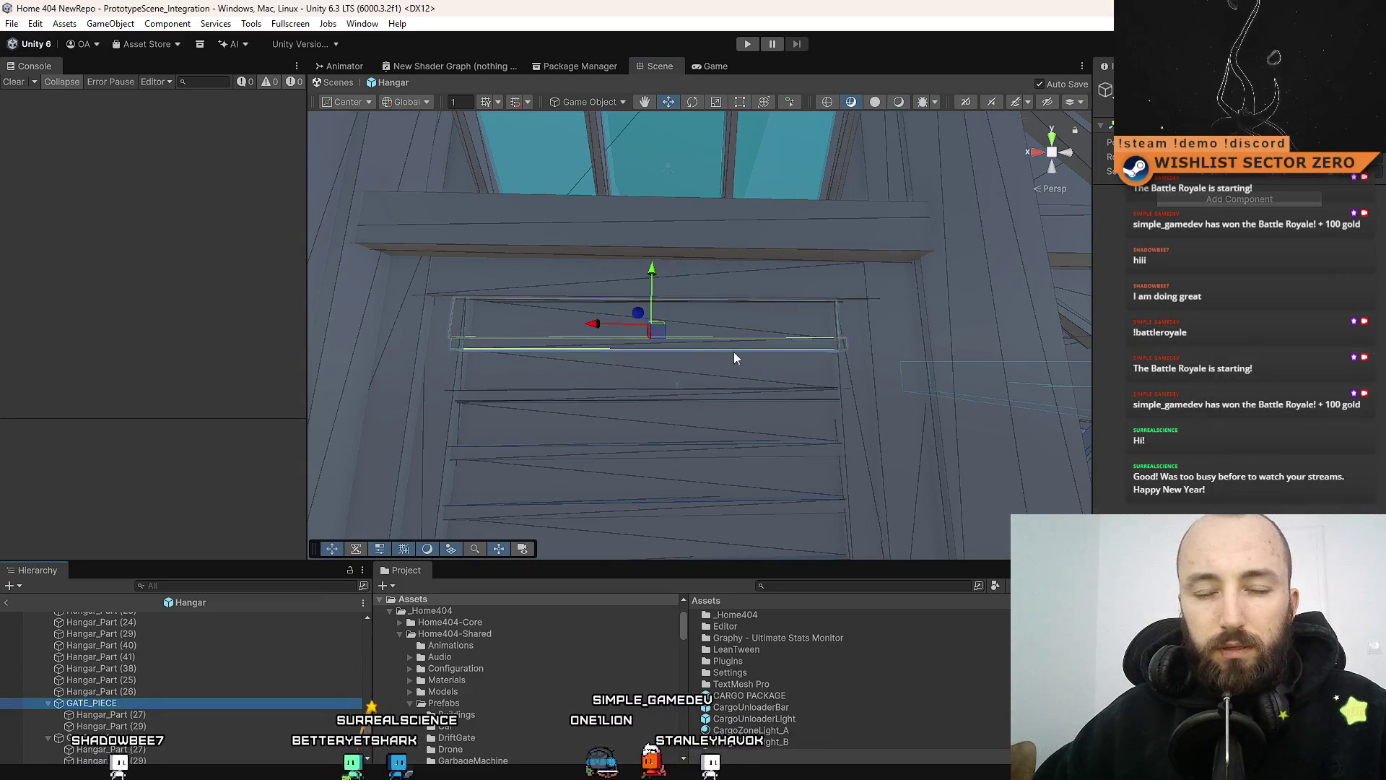
{"action": "left_click", "coordinate": [94, 737]}
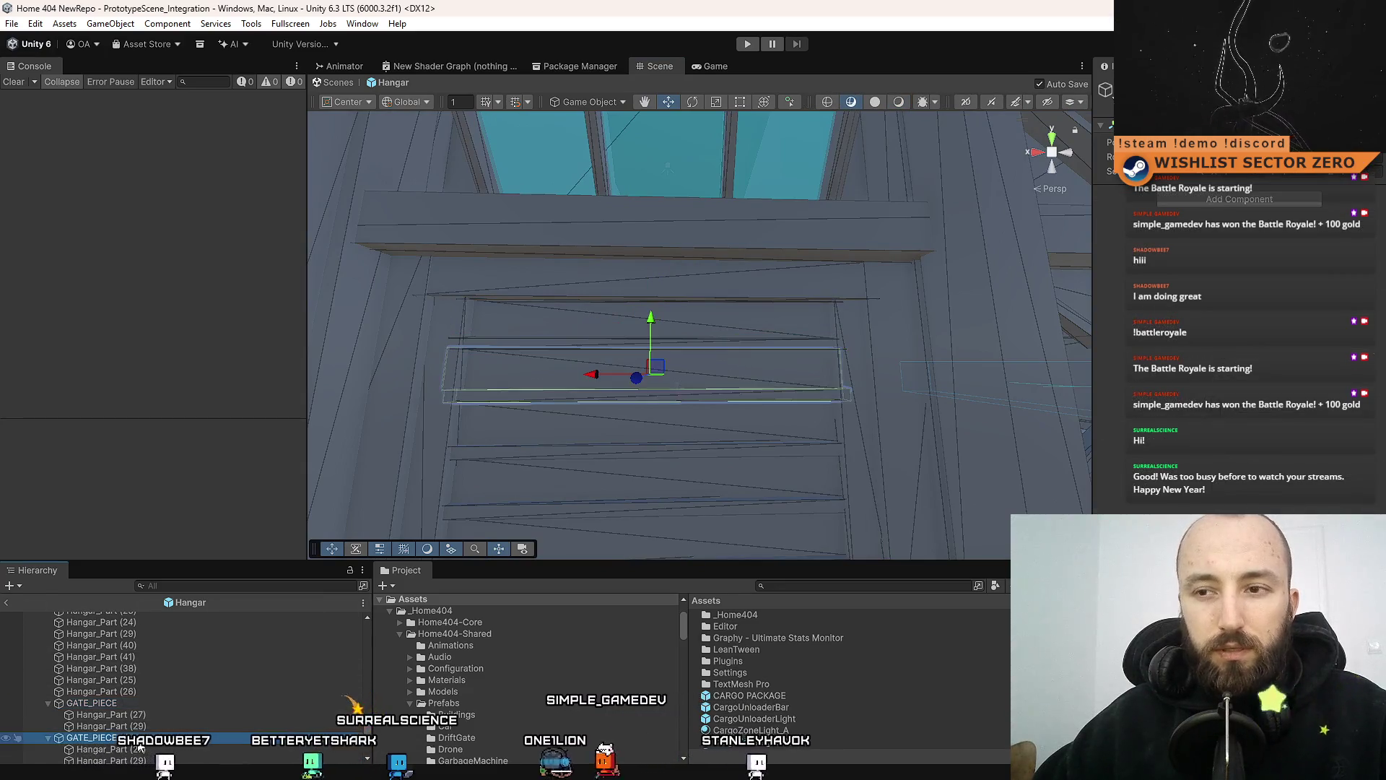
{"action": "left_click", "coordinate": [49, 737]}
{"action": "left_click", "coordinate": [74, 692]}
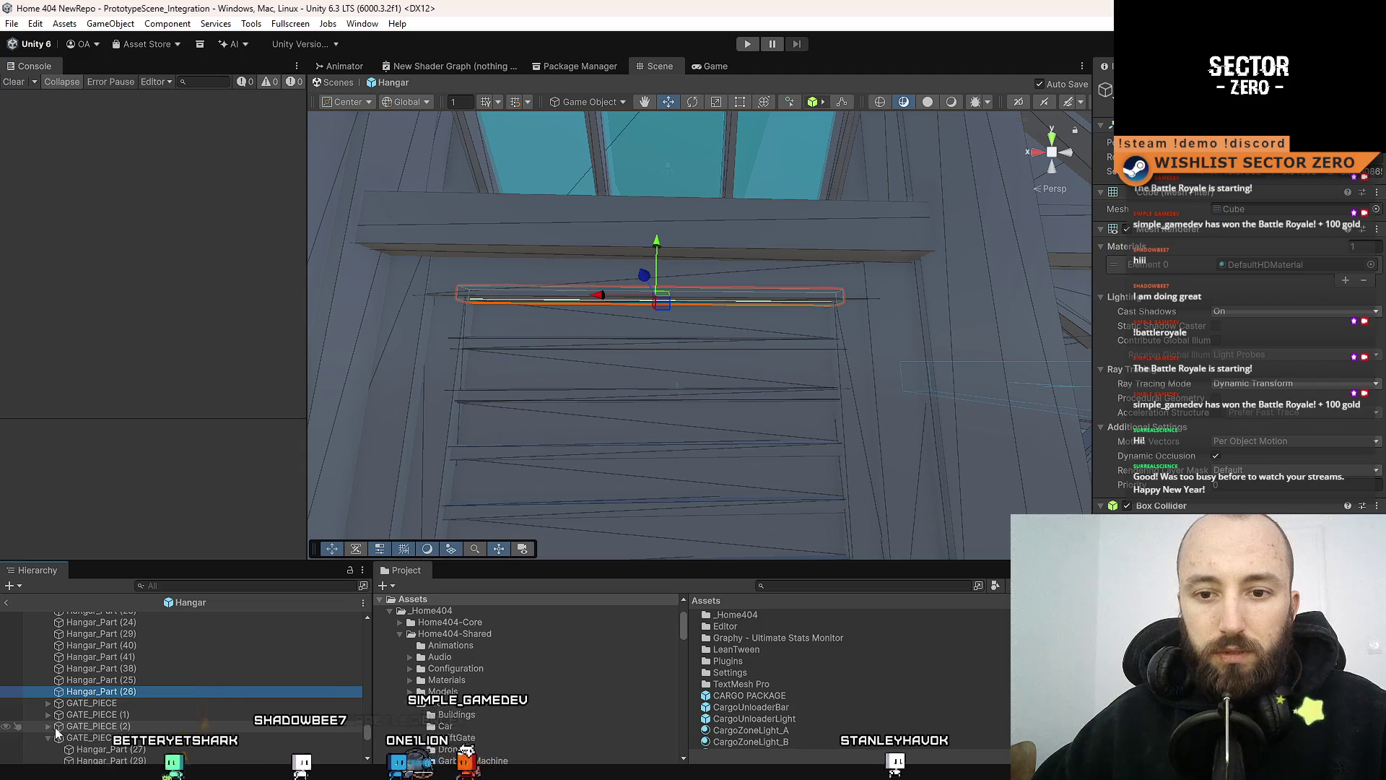
{"action": "left_click", "coordinate": [48, 726]}
{"action": "left_click", "coordinate": [94, 737]}
{"action": "scroll", "coordinate": [70, 695], "scroll_direction": "down", "scroll_amount": 3}
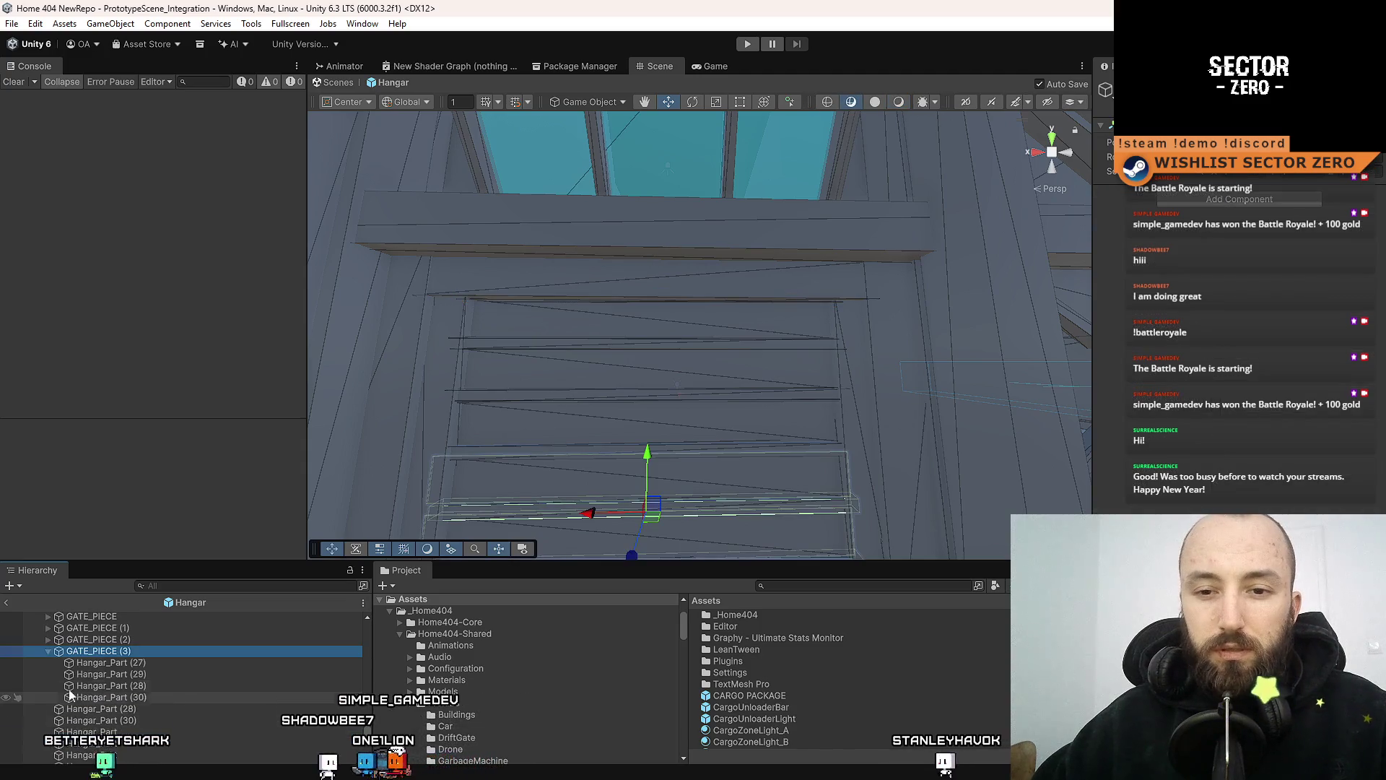
{"action": "left_click", "coordinate": [48, 651]}
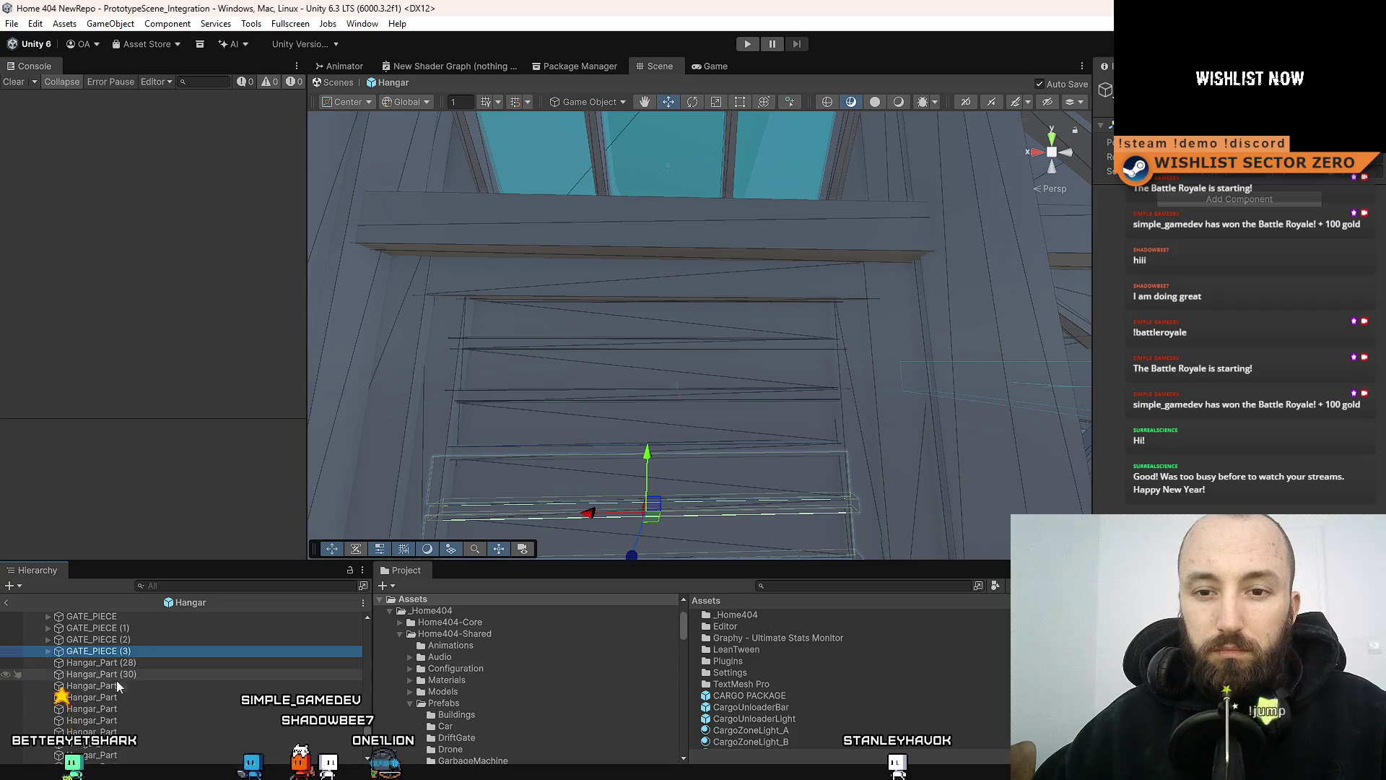
{"action": "scroll", "coordinate": [130, 680], "scroll_direction": "up", "scroll_amount": 3}
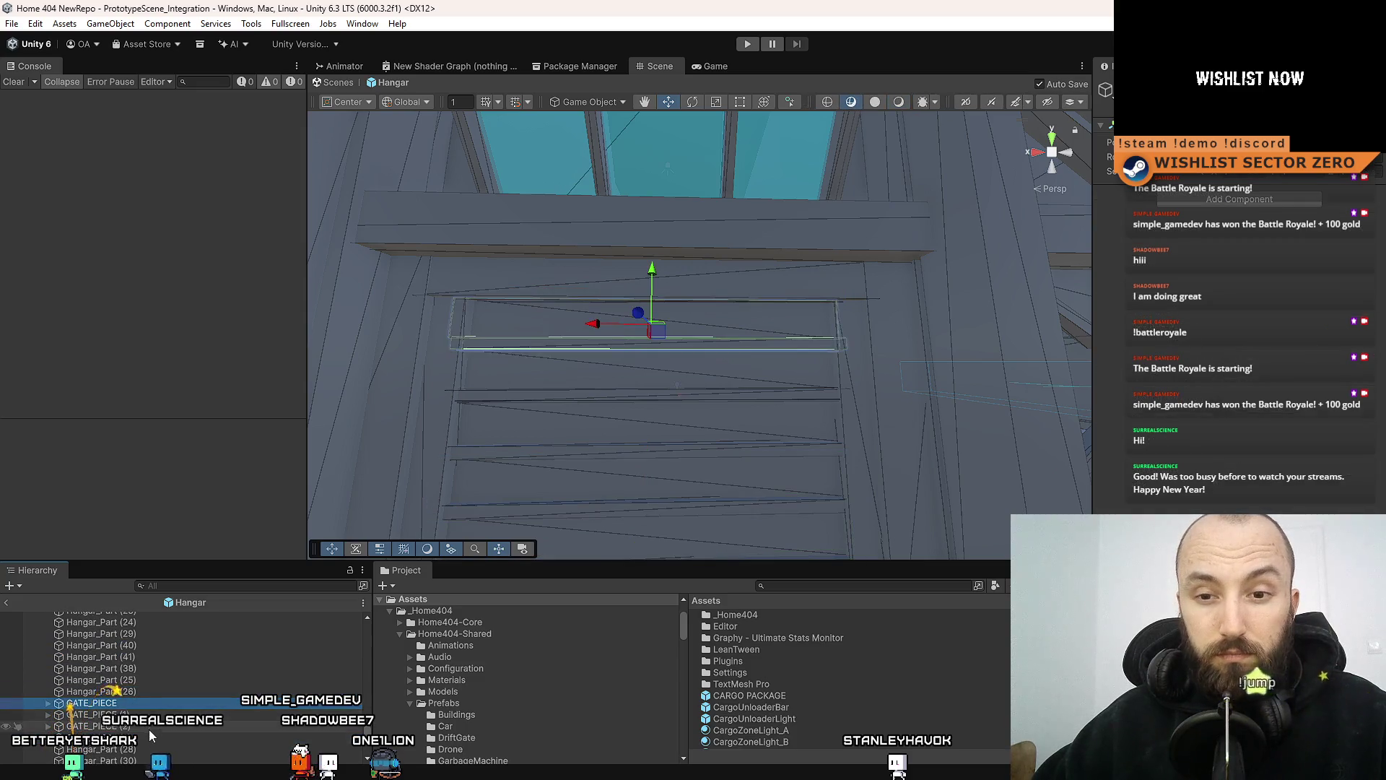
Step through the gate slats and undo/redo GATE_PIECE (1)'s position change
{"action": "left_click", "coordinate": [152, 704]}
{"action": "left_click", "coordinate": [150, 715]}
{"action": "left_click", "coordinate": [144, 726]}
{"action": "left_click", "coordinate": [142, 740]}
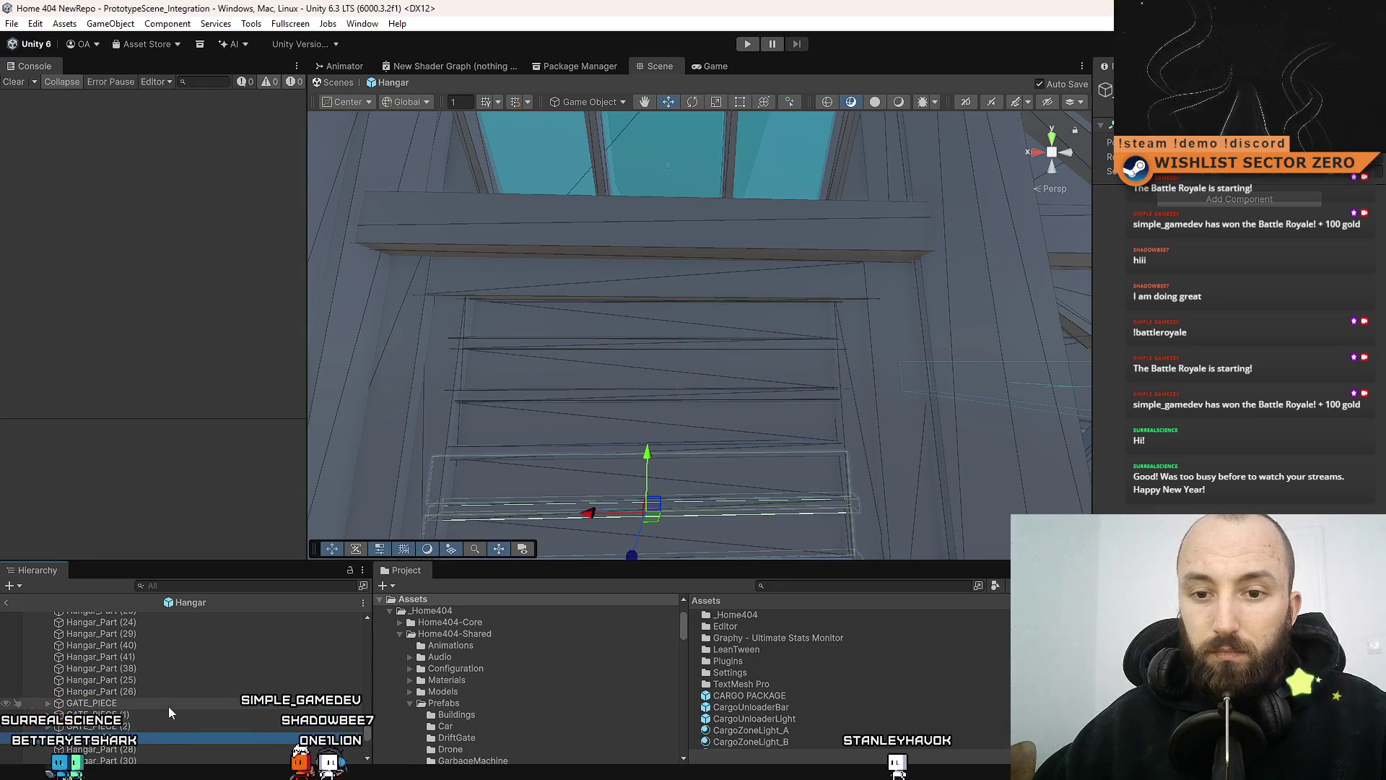
{"action": "left_click", "coordinate": [157, 715]}
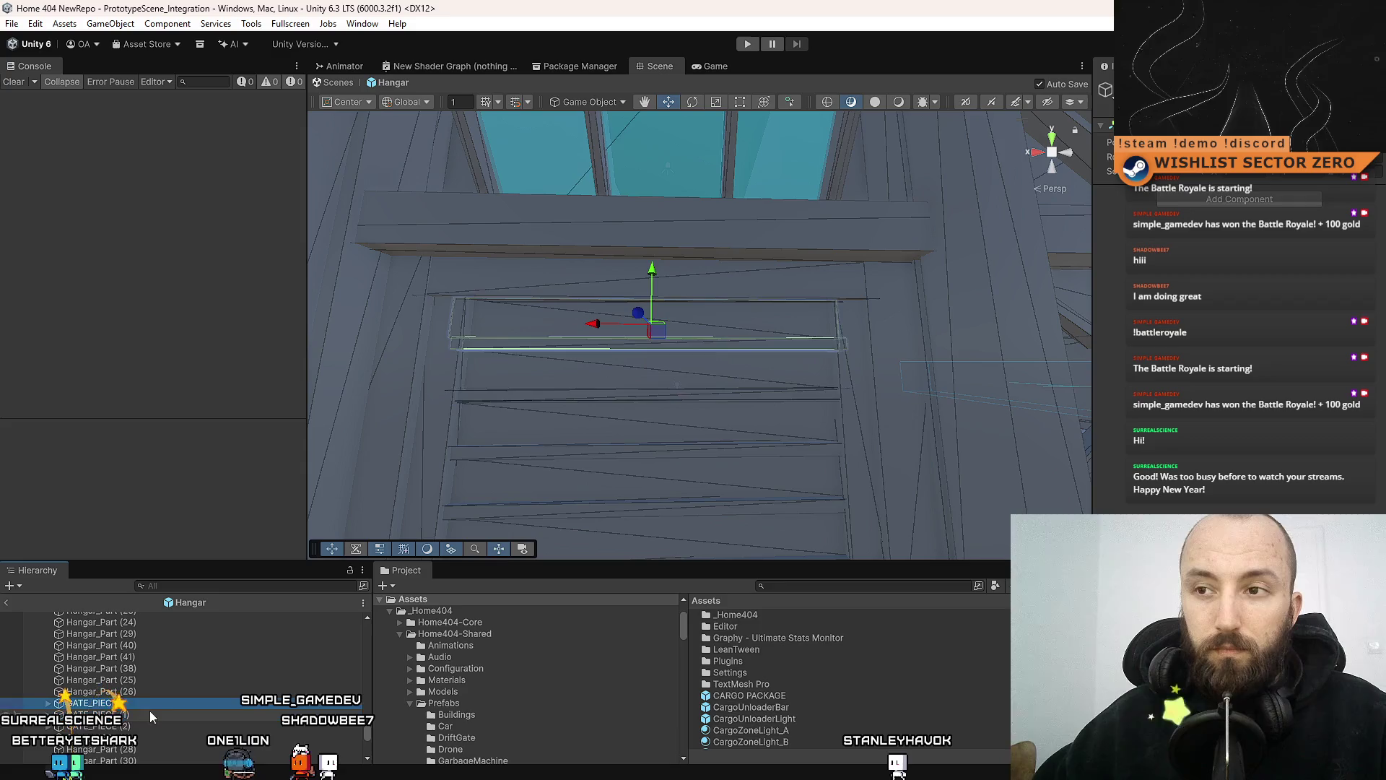
{"action": "left_click", "coordinate": [155, 715]}
{"action": "key", "text": "ctrl+z"}
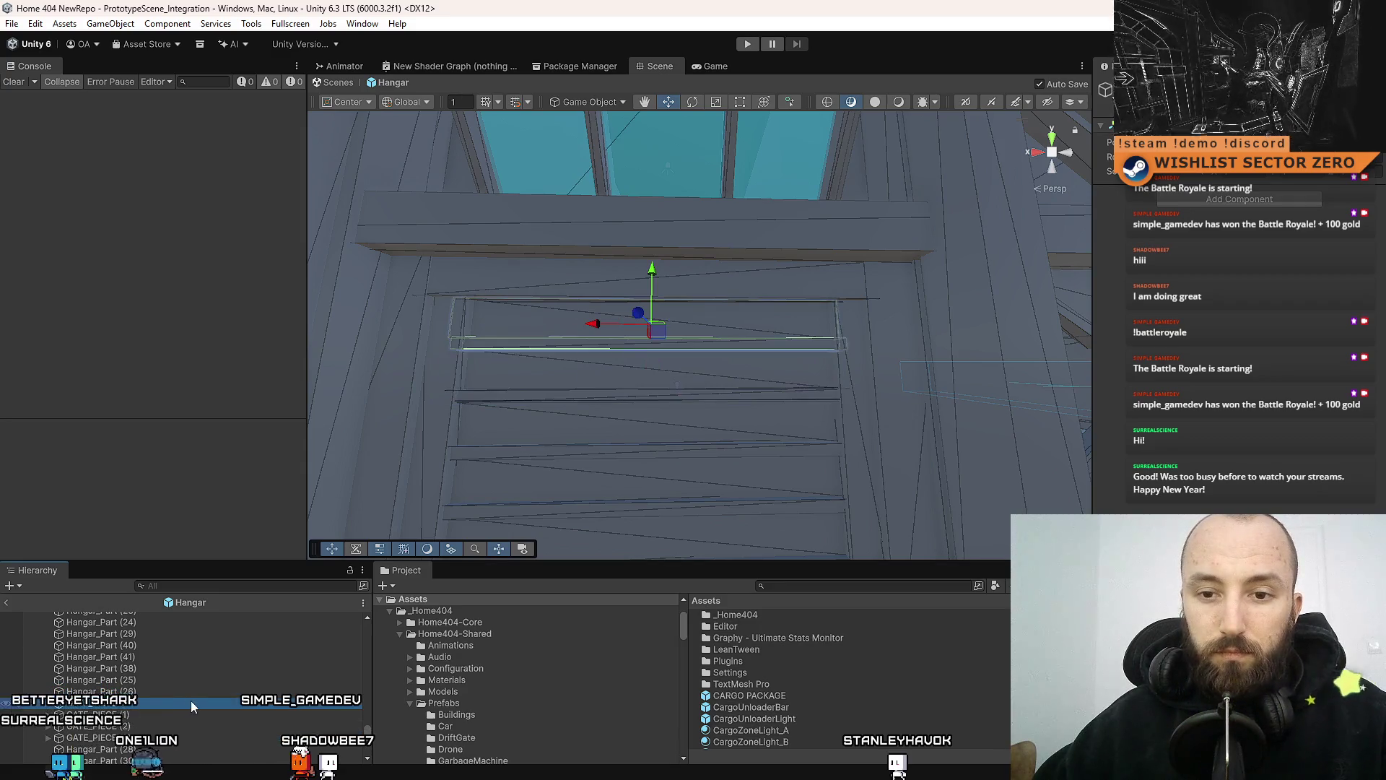
{"action": "key", "text": "ctrl+y"}
{"action": "key", "text": "ctrl+z"}
{"action": "key", "text": "ctrl+y"}
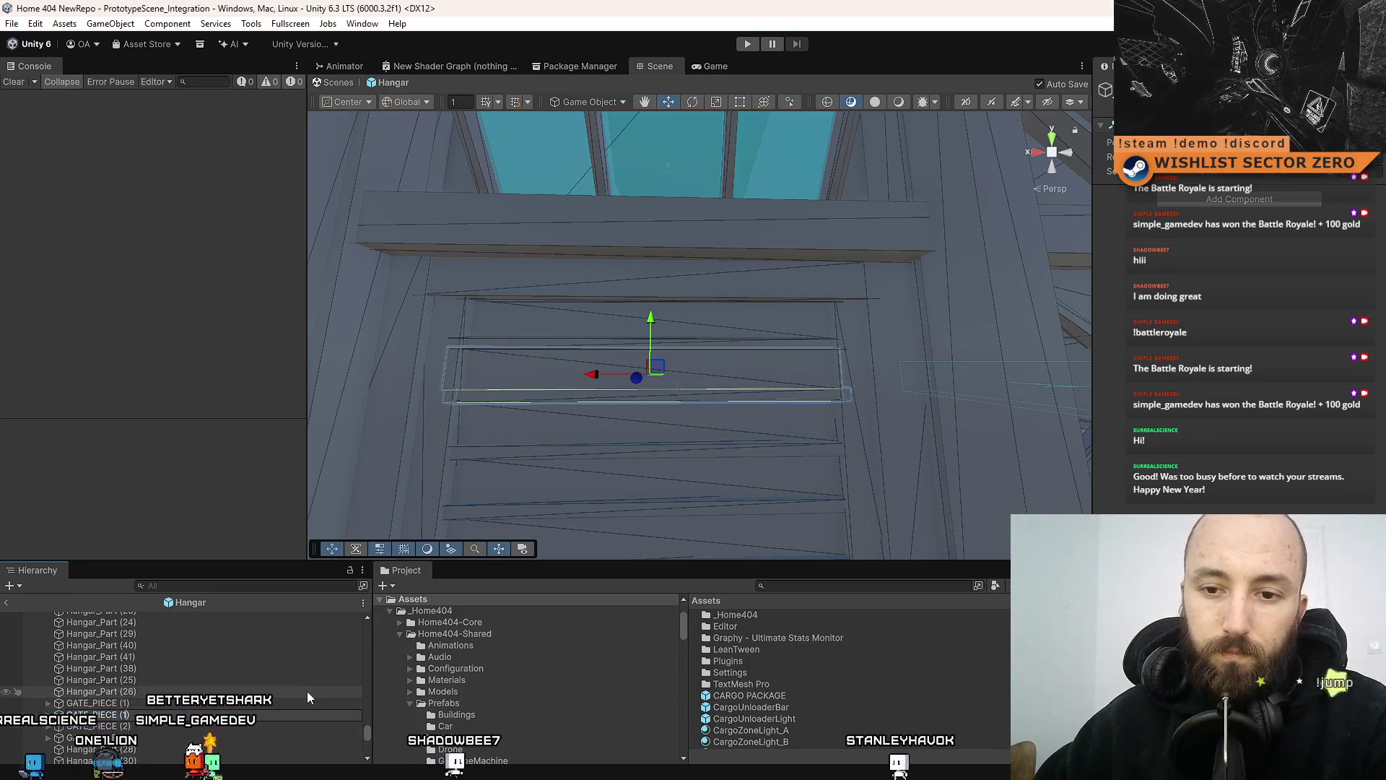
Duplicate a gate slat as GATE_PIECE (3) and select the doorway's gate frame
{"action": "left_click", "coordinate": [174, 726]}
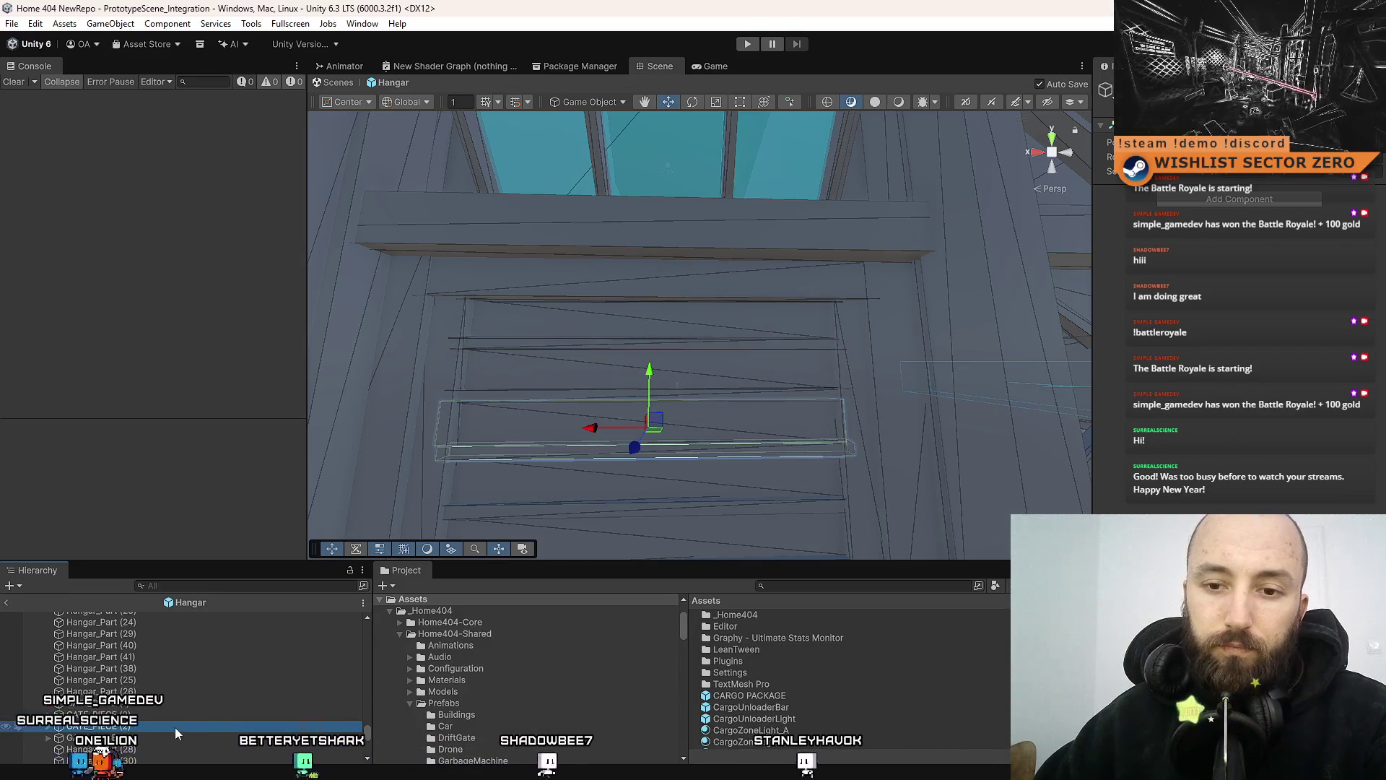
{"action": "key", "text": "ctrl+d"}
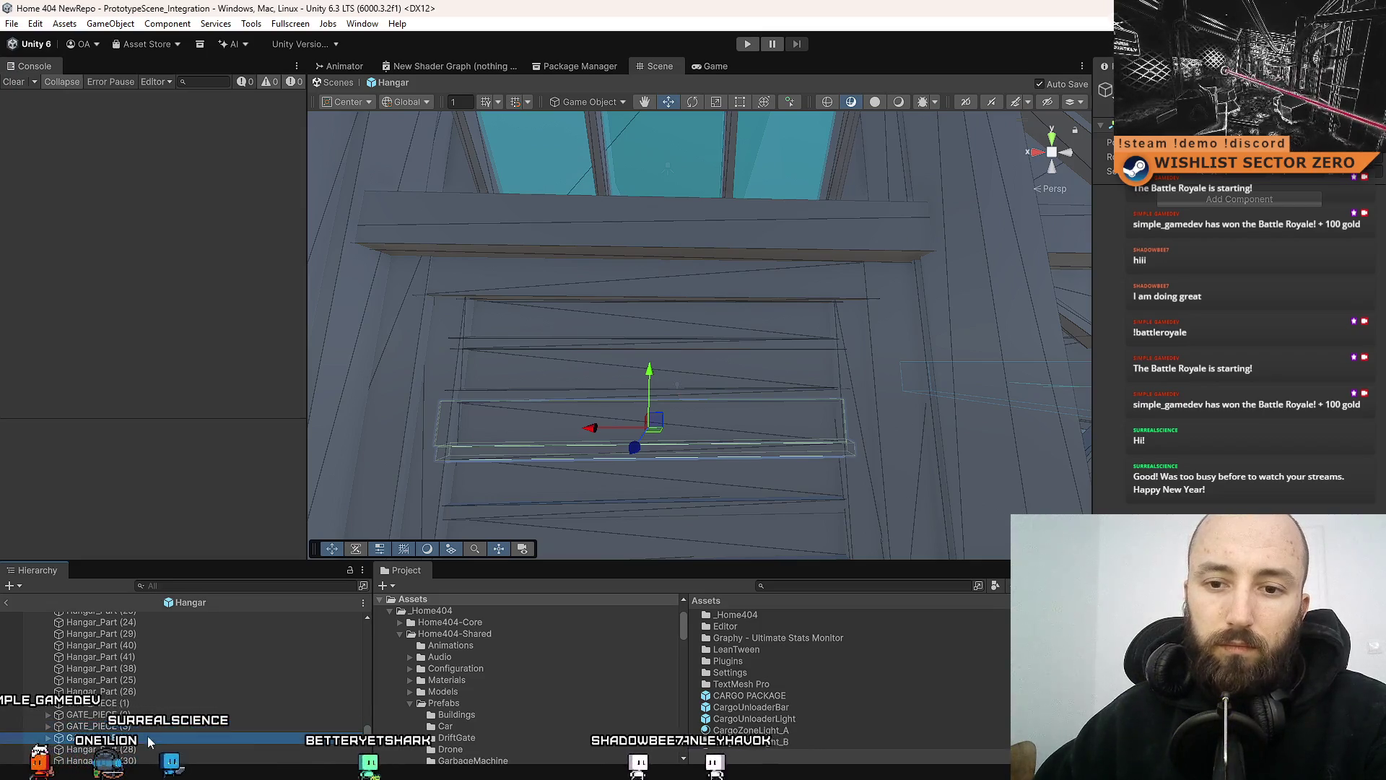
{"action": "left_click", "coordinate": [159, 738]}
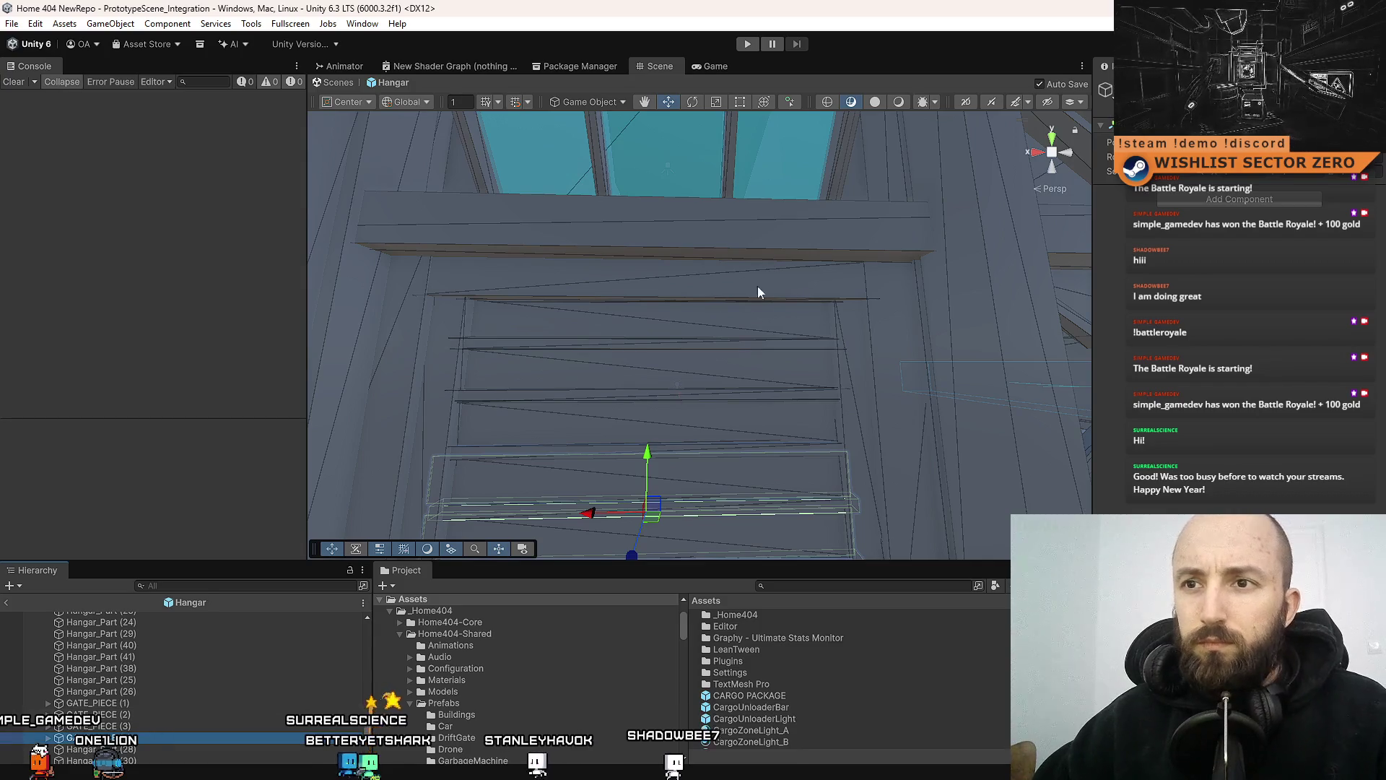
{"action": "left_click", "coordinate": [457, 332]}
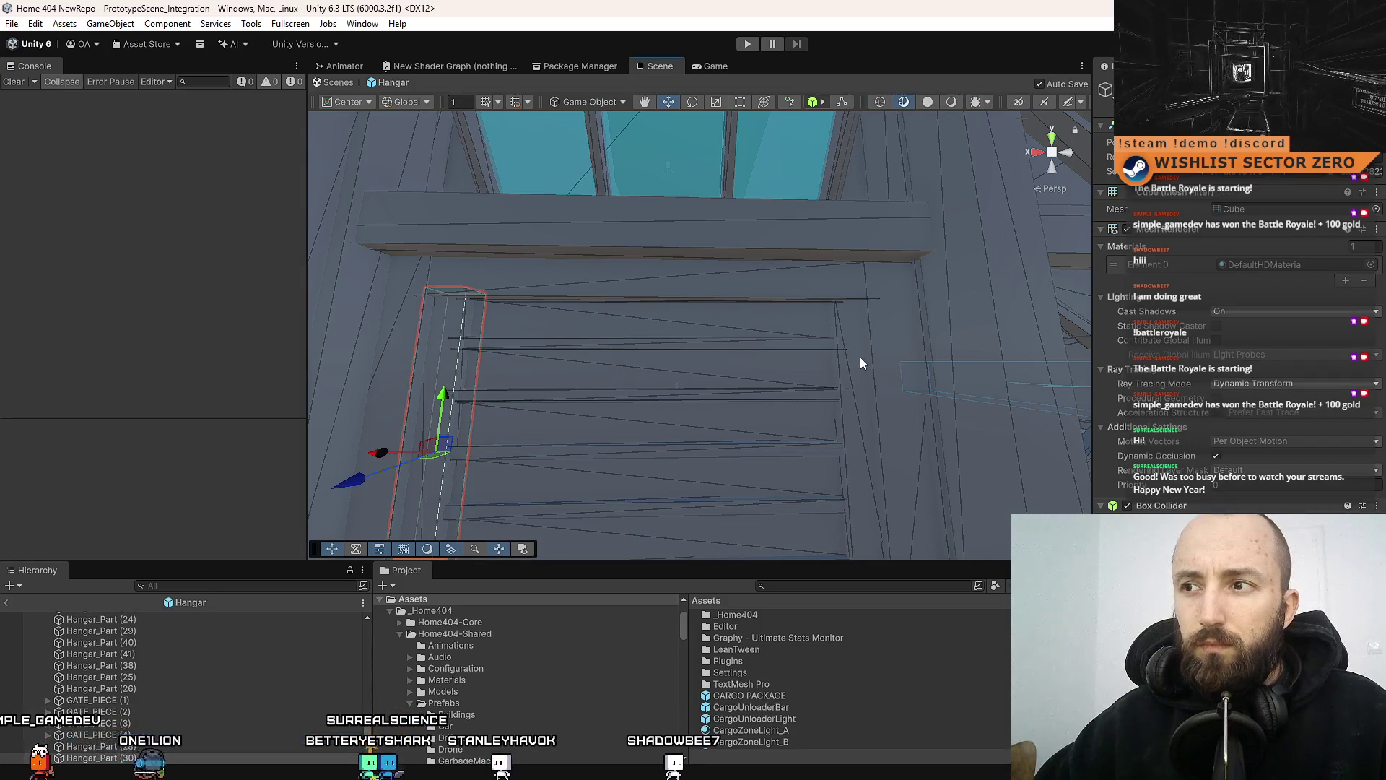
{"action": "left_click", "coordinate": [788, 294]}
Frame the doorway and select its right pillar, top beam and left pillar
{"action": "key", "text": "f"}
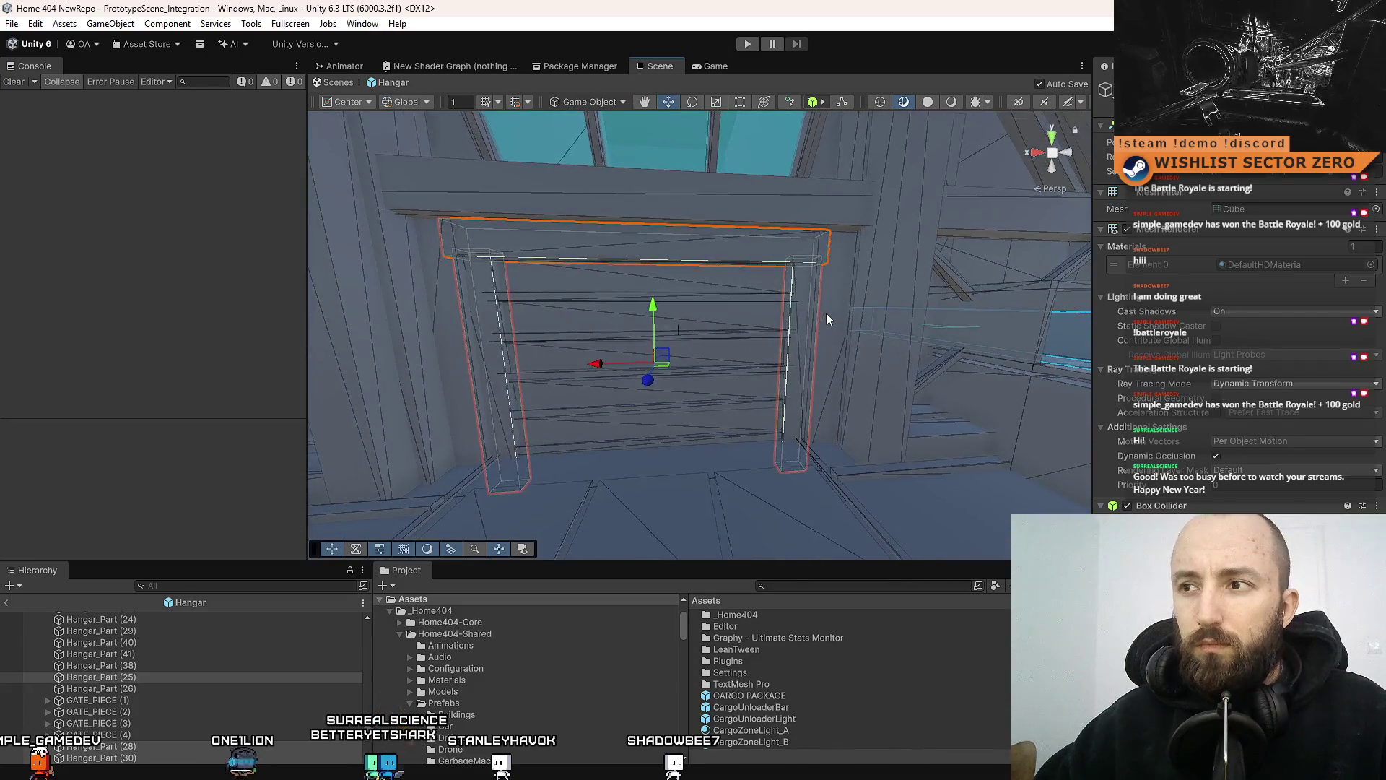
{"action": "left_click", "coordinate": [804, 303]}
{"action": "left_click", "coordinate": [686, 248], "text": "ctrl"}
{"action": "left_click", "coordinate": [483, 303], "text": "ctrl"}
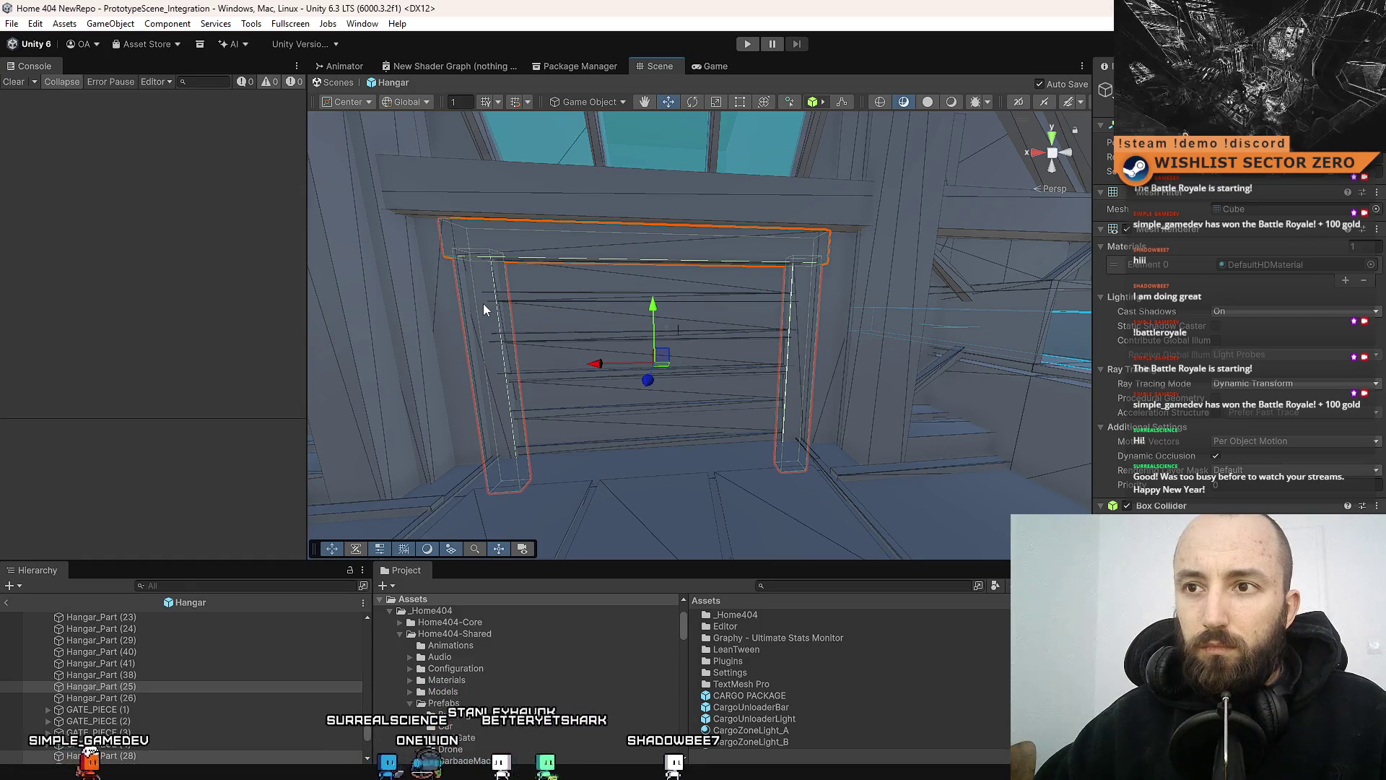
{"action": "left_click", "coordinate": [632, 239]}
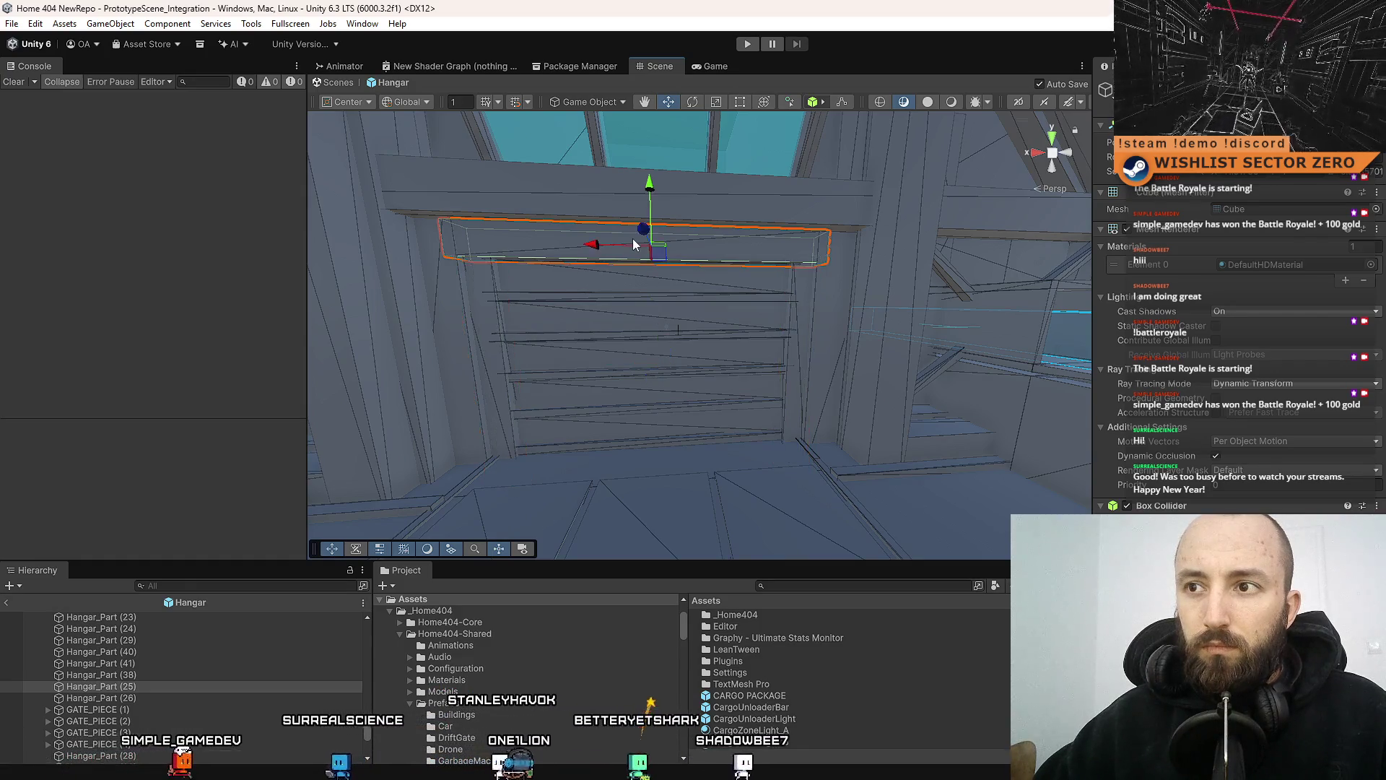
Create an empty object named GATE and move it to the prefab root
{"action": "right_click", "coordinate": [175, 689]}
{"action": "left_click", "coordinate": [153, 690]}
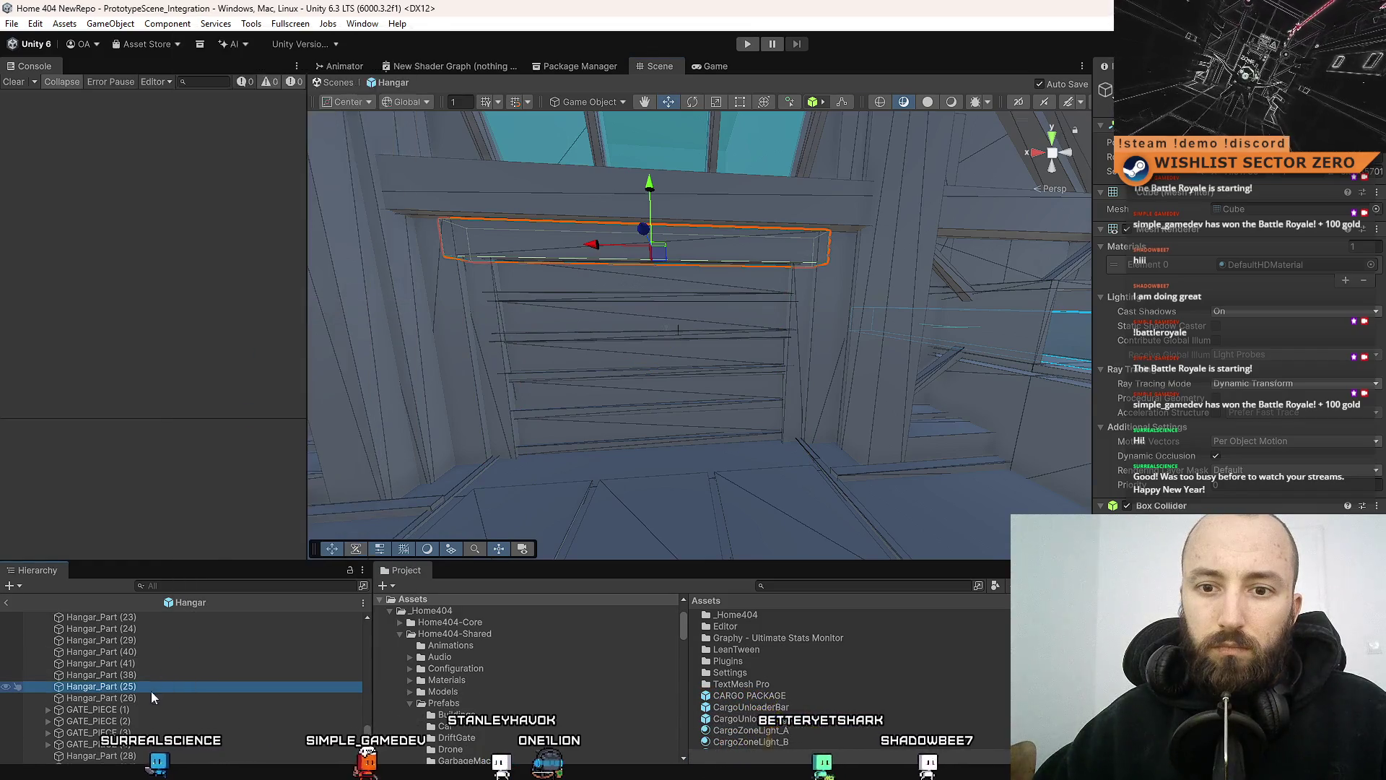
{"action": "type", "text": "GATE"}
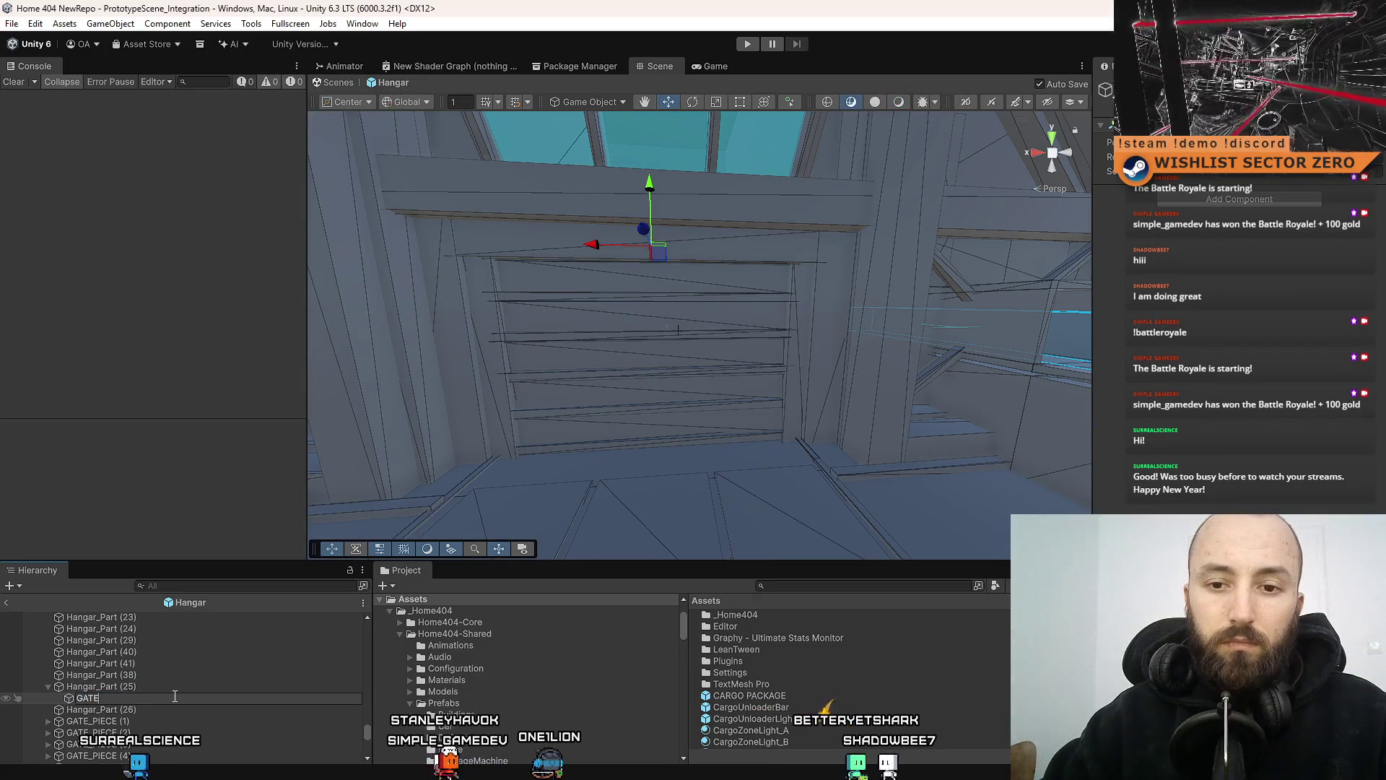
{"action": "key", "text": "Return"}
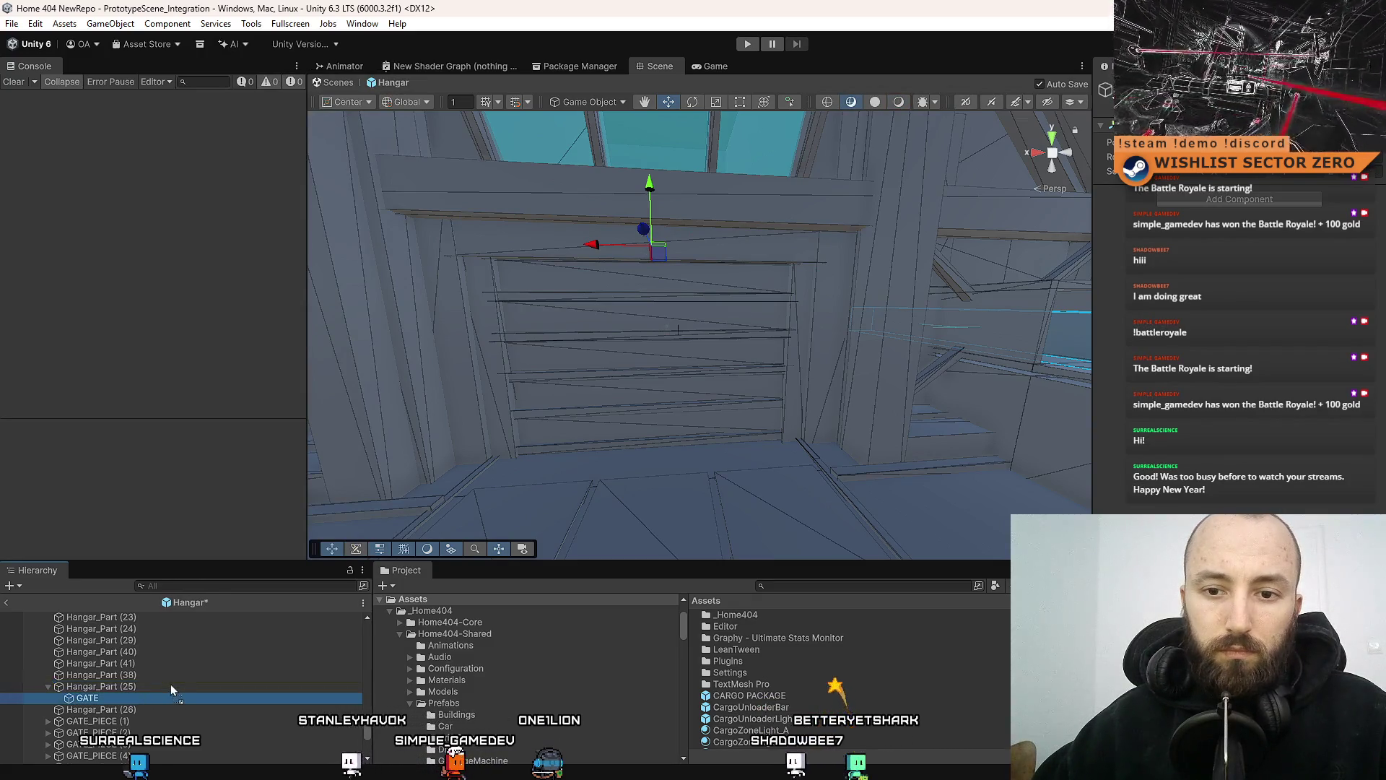
{"action": "left_click_drag", "start_coordinate": [171, 683], "coordinate": [110, 699]}
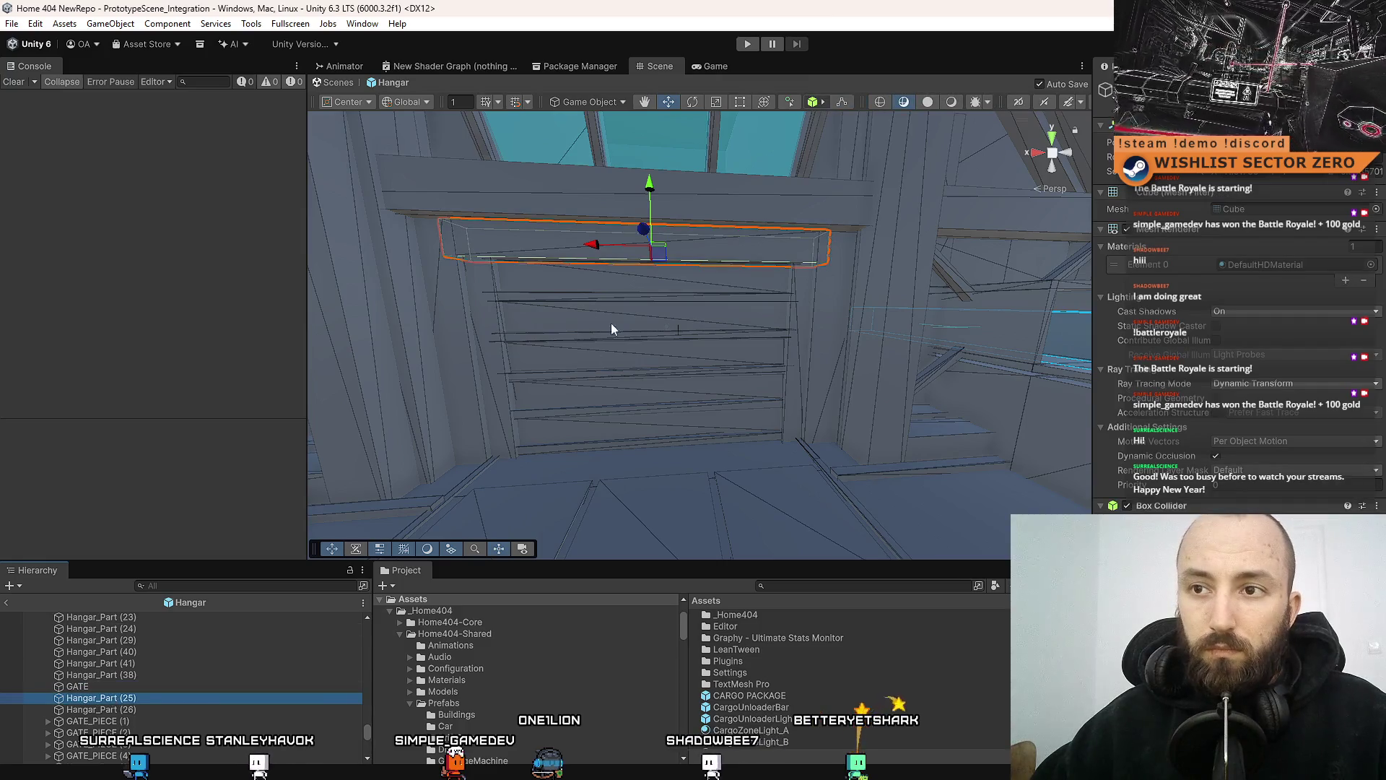
Parent the left post and the four GATE_PIECE slats under GATE
{"action": "left_click", "coordinate": [484, 319]}
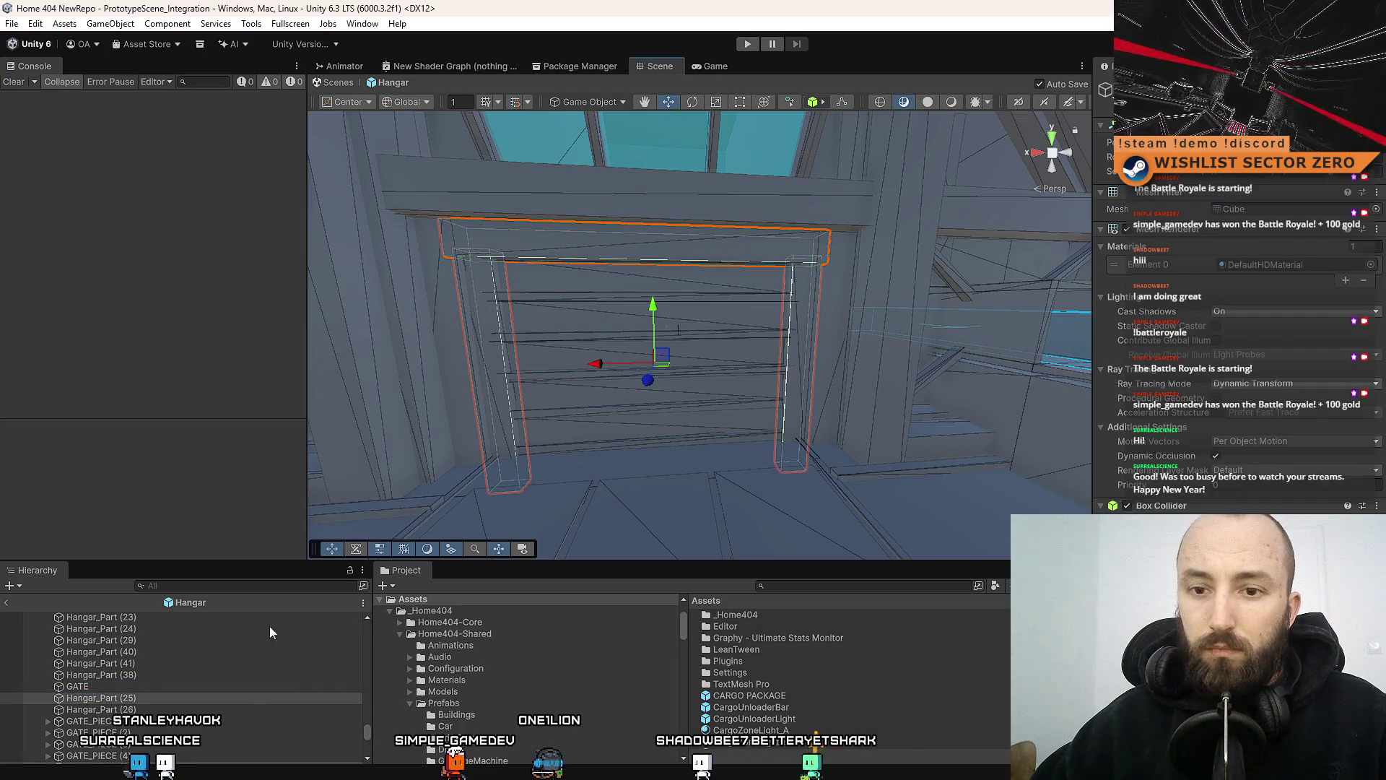
{"action": "scroll", "coordinate": [141, 700], "scroll_direction": "down", "scroll_amount": 2}
{"action": "left_click", "coordinate": [136, 679], "text": "ctrl"}
{"action": "left_click", "coordinate": [133, 689], "text": "ctrl"}
{"action": "left_click", "coordinate": [130, 700], "text": "ctrl"}
{"action": "left_click", "coordinate": [127, 712], "text": "ctrl"}
{"action": "scroll", "coordinate": [122, 719], "scroll_direction": "up", "scroll_amount": 2}
{"action": "mouse_move", "coordinate": [120, 724]}
{"action": "left_mouse_down"}
{"action": "mouse_move", "coordinate": [159, 686]}
{"action": "mouse_move", "coordinate": [111, 684]}
{"action": "left_mouse_up"}
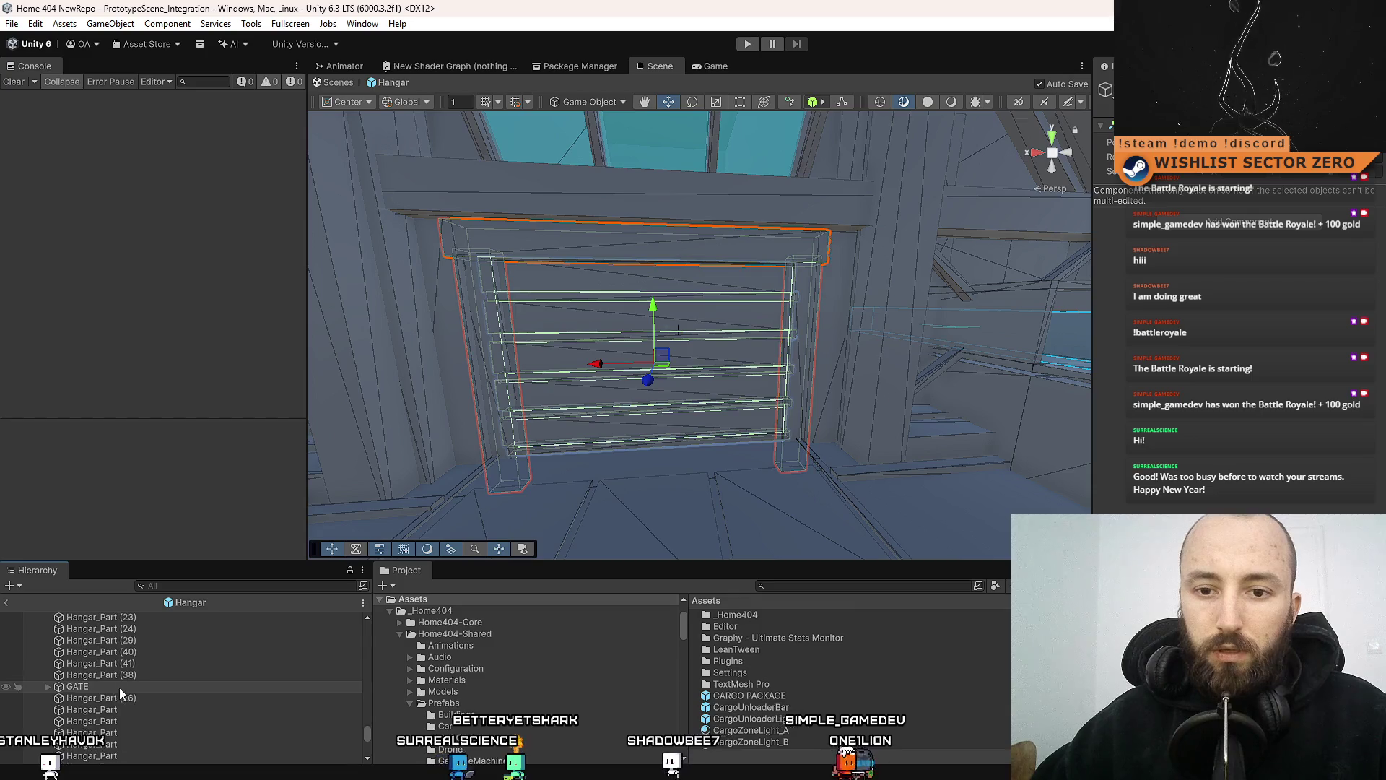
Place Hangar_Part (25) below GATE_PIECE (4) and select the three frame parts
{"action": "left_click", "coordinate": [120, 687]}
{"action": "left_click", "coordinate": [48, 686]}
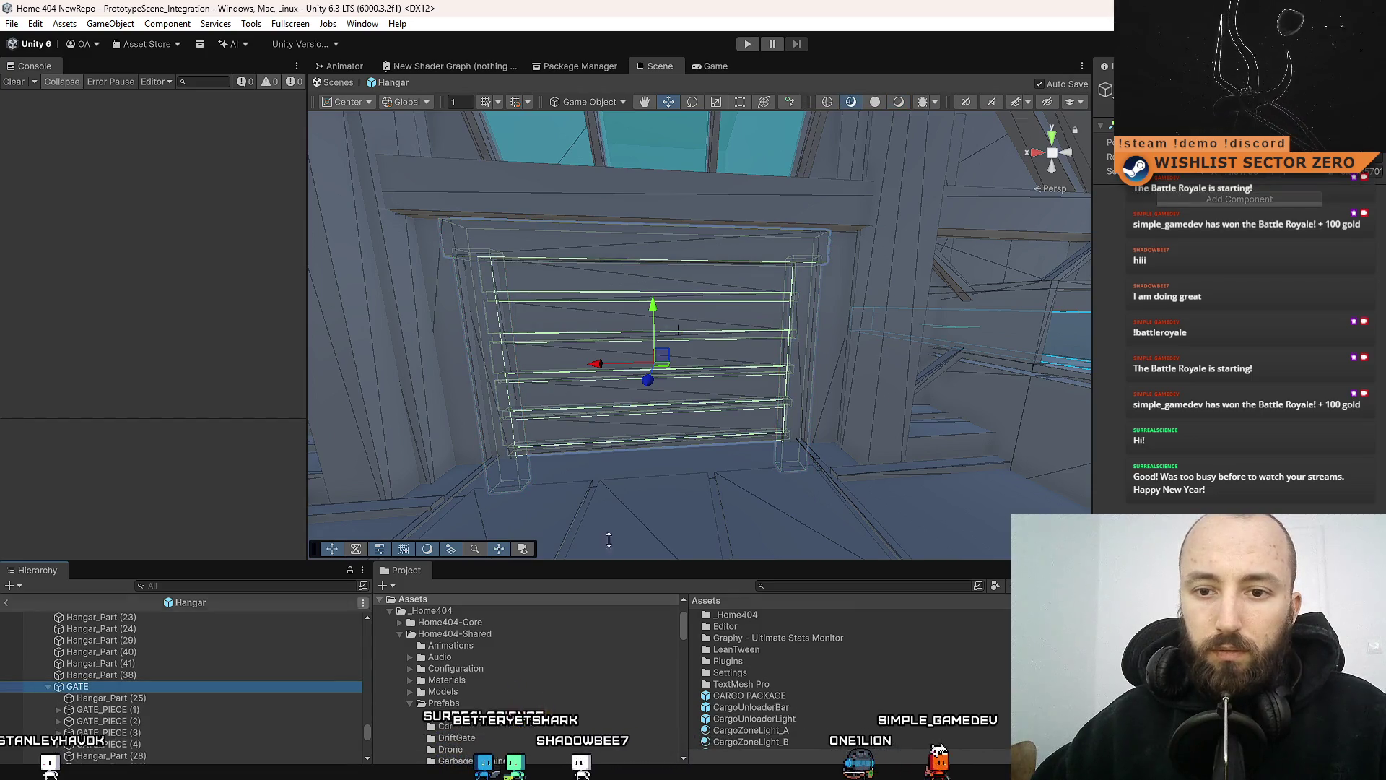
{"action": "scroll", "coordinate": [149, 709], "scroll_direction": "down", "scroll_amount": 2}
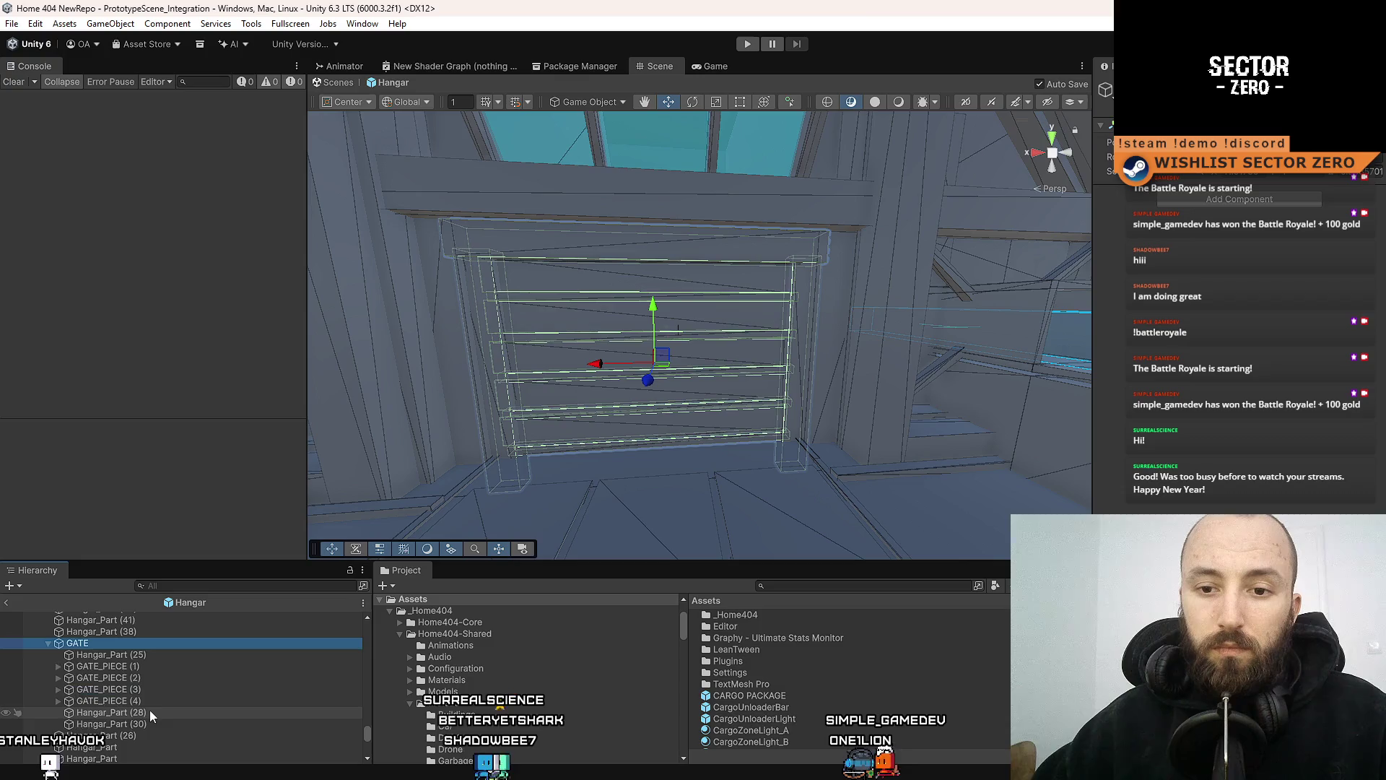
{"action": "left_click", "coordinate": [163, 654]}
{"action": "left_click_drag", "start_coordinate": [171, 710], "coordinate": [167, 708]}
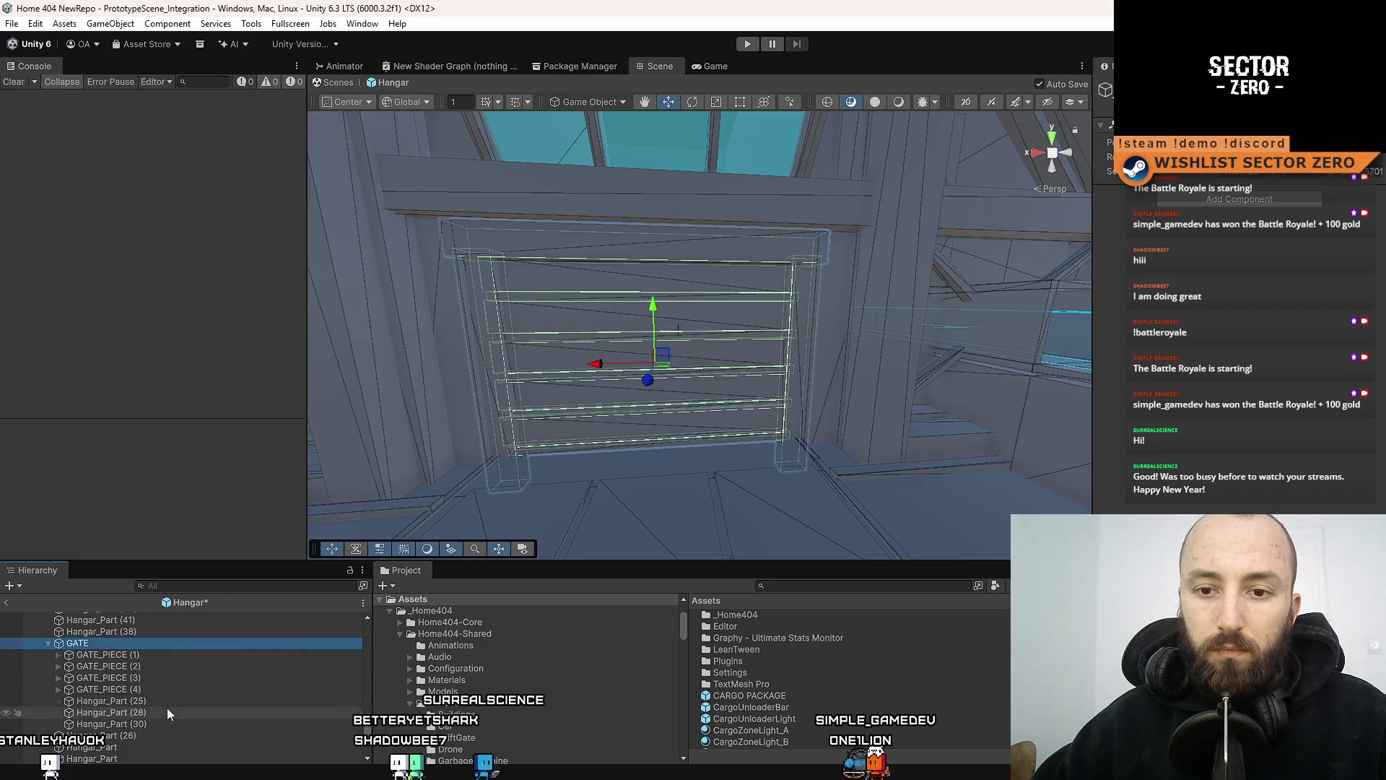
{"action": "left_click", "coordinate": [145, 722], "text": "shift"}
Rename the three frame parts Gate_Part and add an Animator to GATE
{"action": "right_click", "coordinate": [701, 485]}
{"action": "key", "text": "Return"}
{"action": "left_click", "coordinate": [189, 644]}
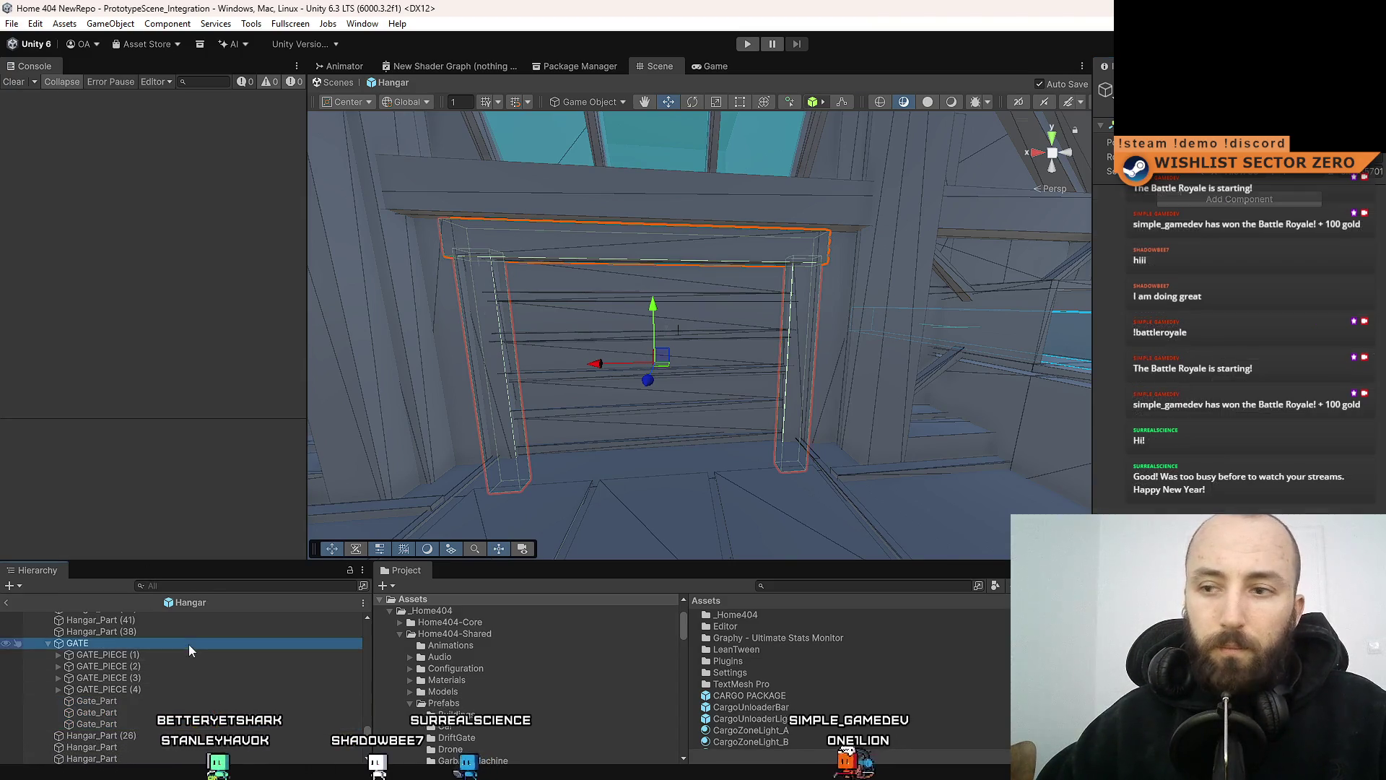
{"action": "left_click", "coordinate": [1229, 197]}
{"action": "type", "text": "Animat"}
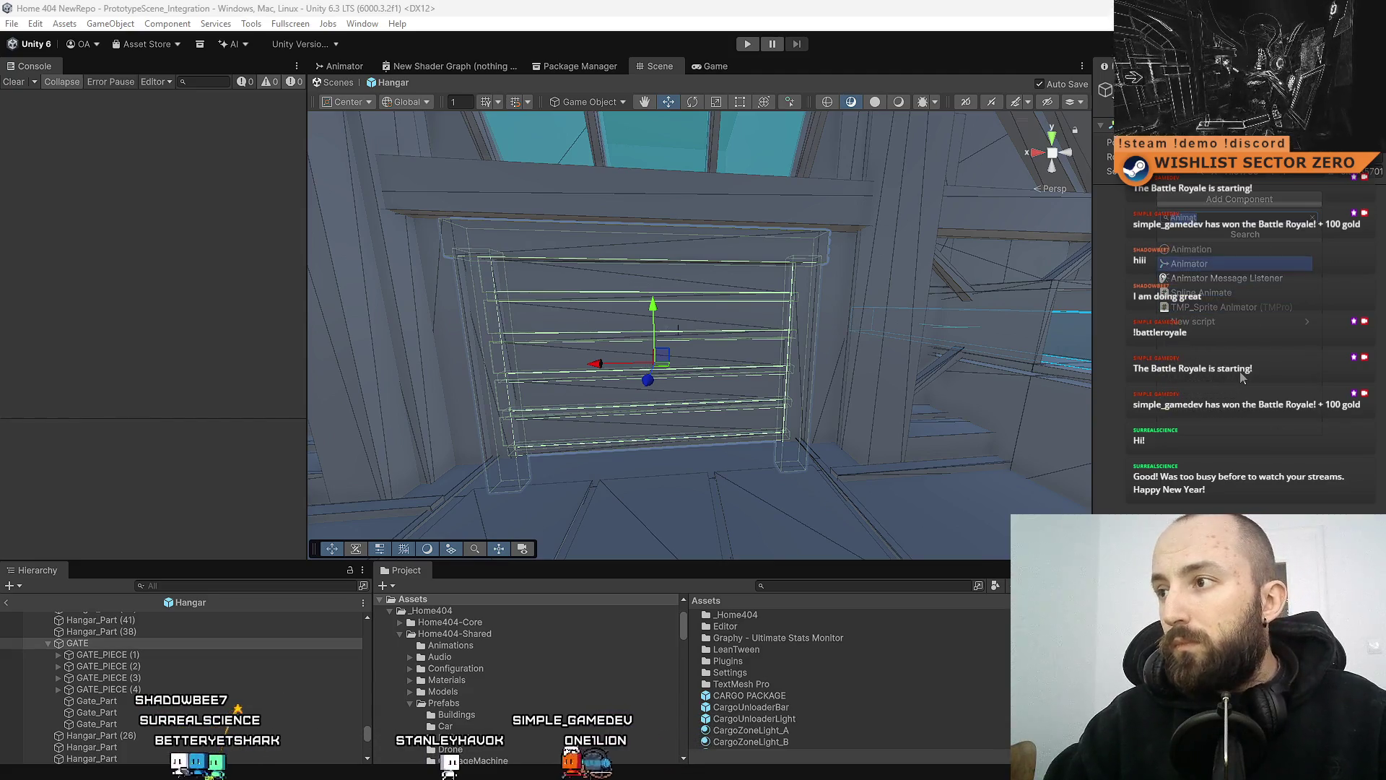
{"action": "left_click", "coordinate": [1220, 264]}
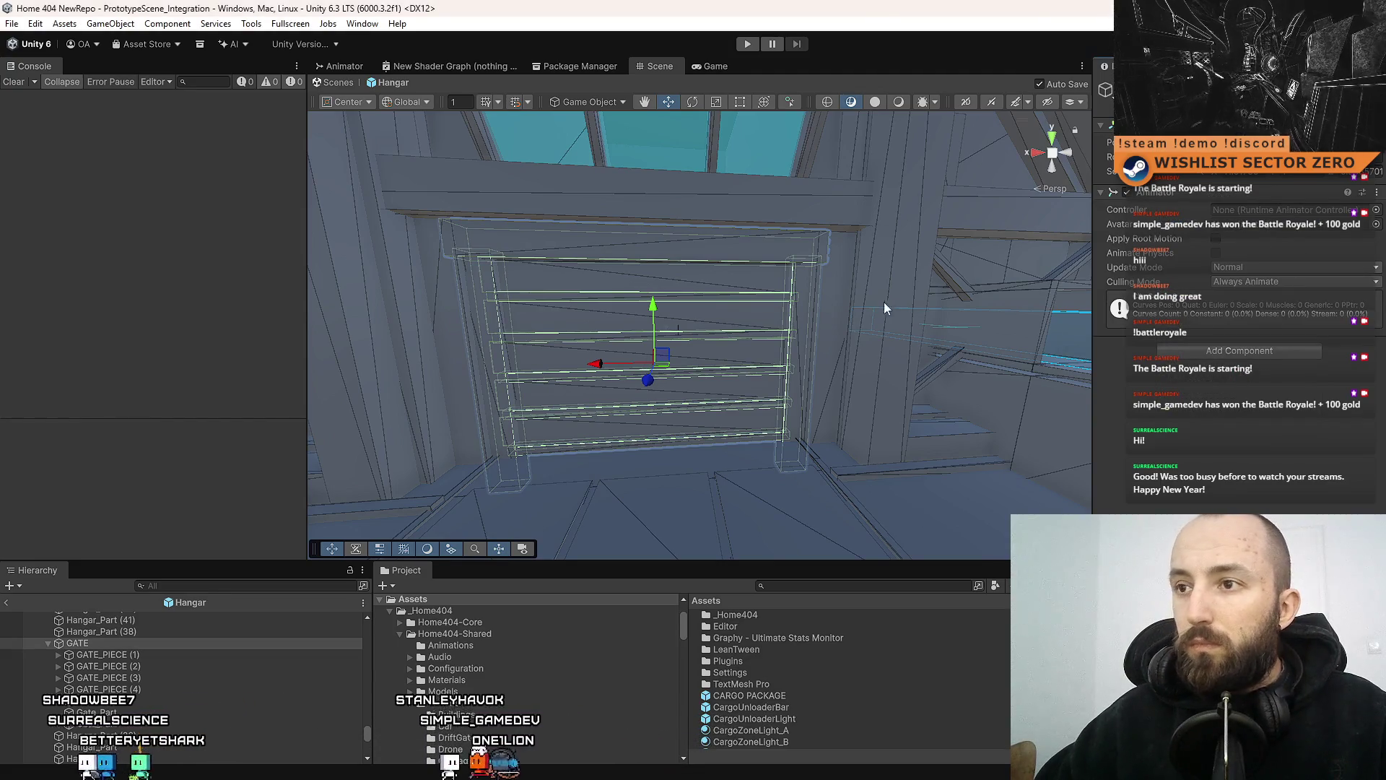
{"action": "left_click", "coordinate": [362, 24]}
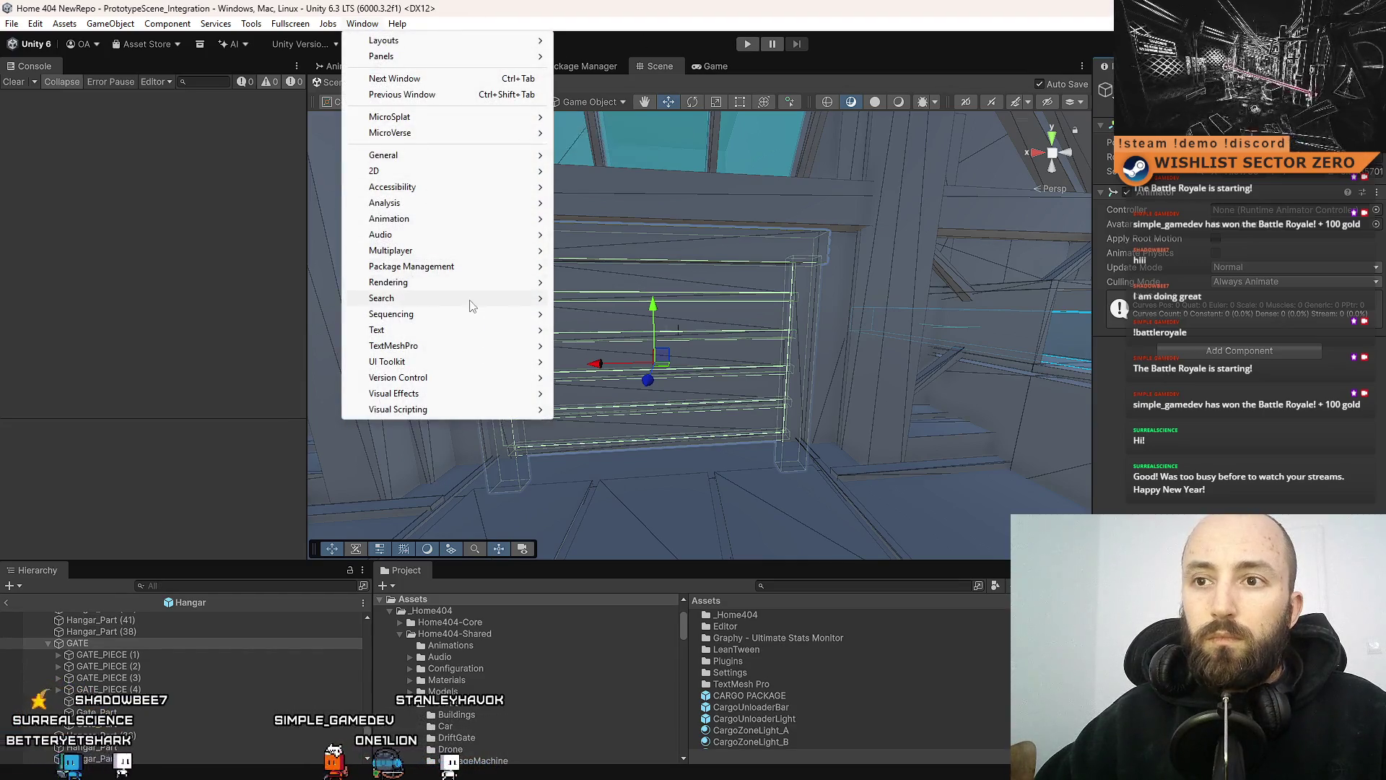
Create the HangarGate_Opening clip in _Home404/Home404-Shared/Animations via the Animation window
{"action": "mouse_move", "coordinate": [468, 287]}
{"action": "mouse_move", "coordinate": [477, 219]}
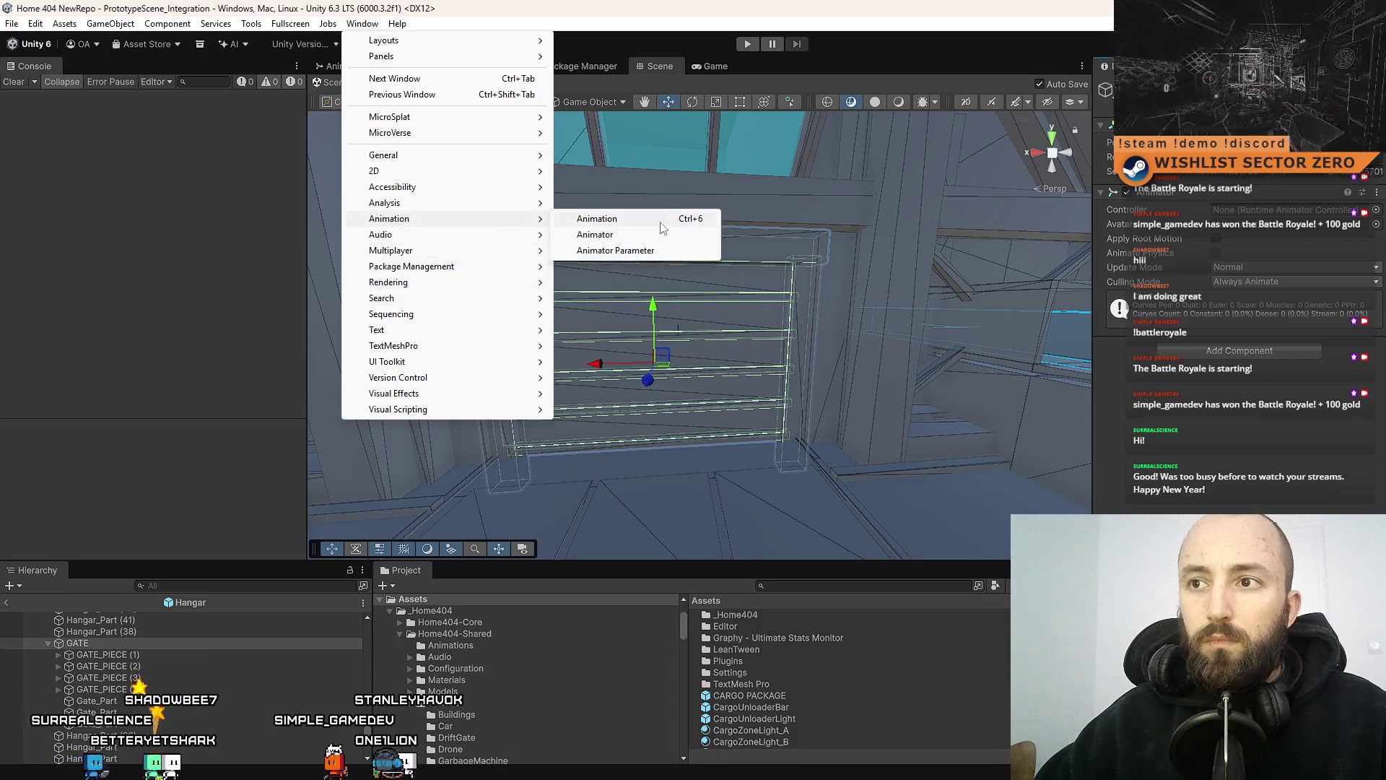
{"action": "left_click", "coordinate": [664, 221]}
{"action": "mouse_move", "coordinate": [665, 250]}
{"action": "left_mouse_down"}
{"action": "mouse_move", "coordinate": [906, 474]}
{"action": "mouse_move", "coordinate": [794, 444]}
{"action": "mouse_move", "coordinate": [735, 353]}
{"action": "mouse_move", "coordinate": [752, 290]}
{"action": "mouse_move", "coordinate": [860, 206]}
{"action": "left_mouse_up"}
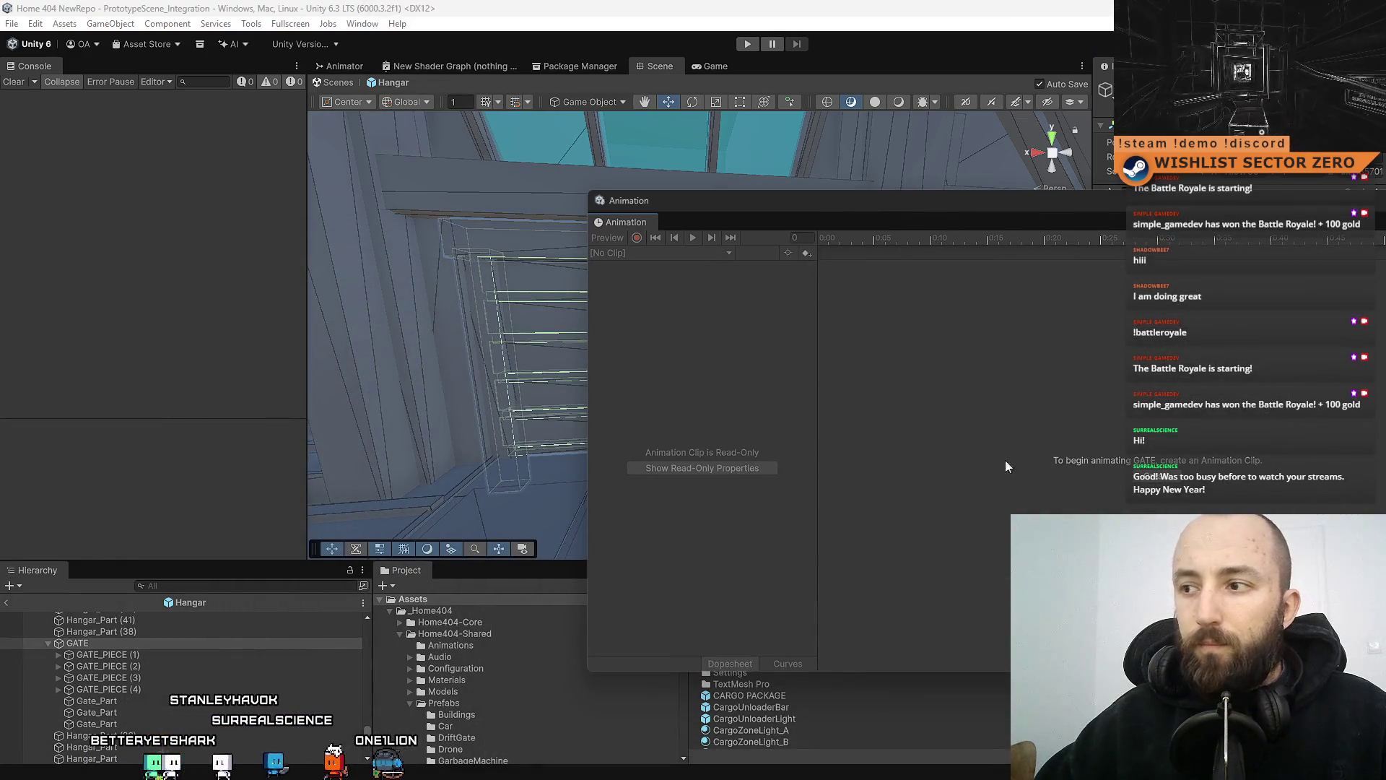
{"action": "left_click", "coordinate": [1171, 484]}
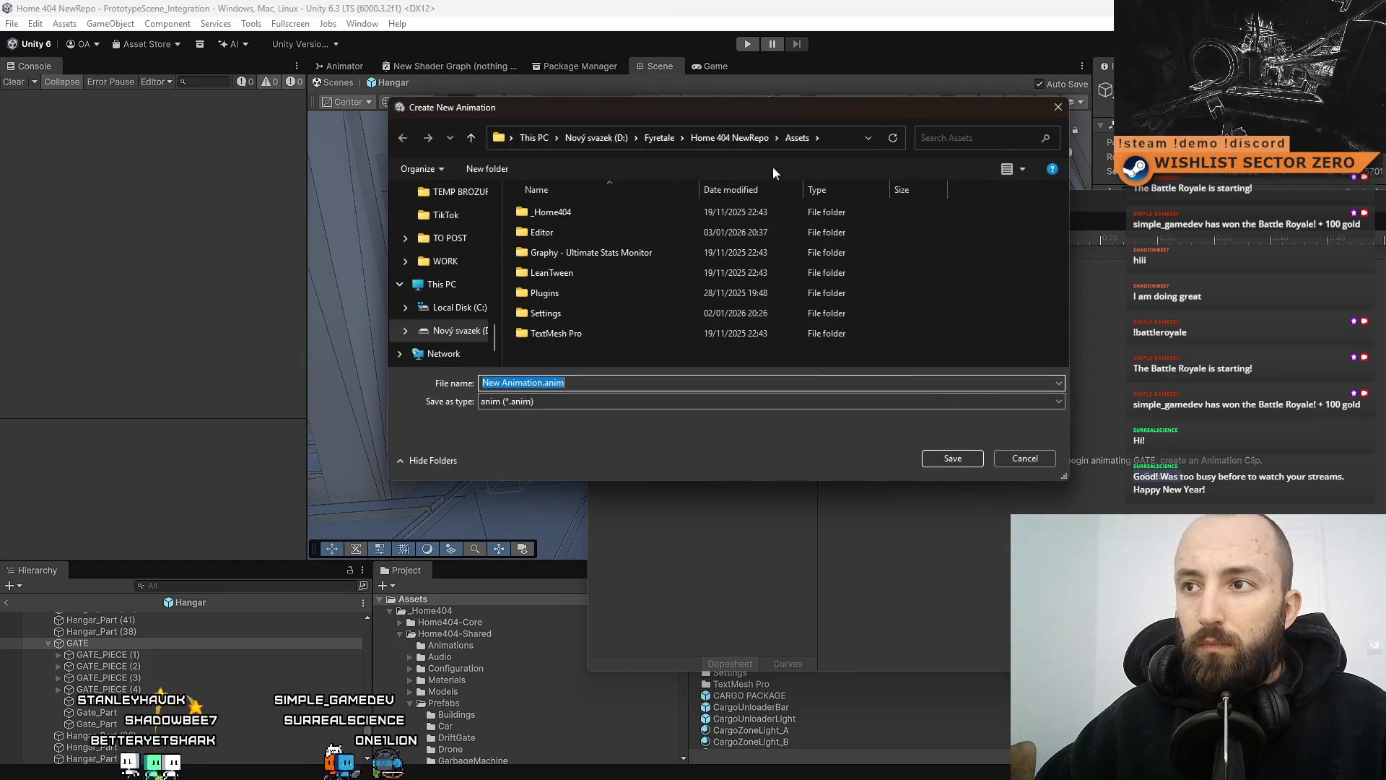
{"action": "double_click", "coordinate": [607, 213]}
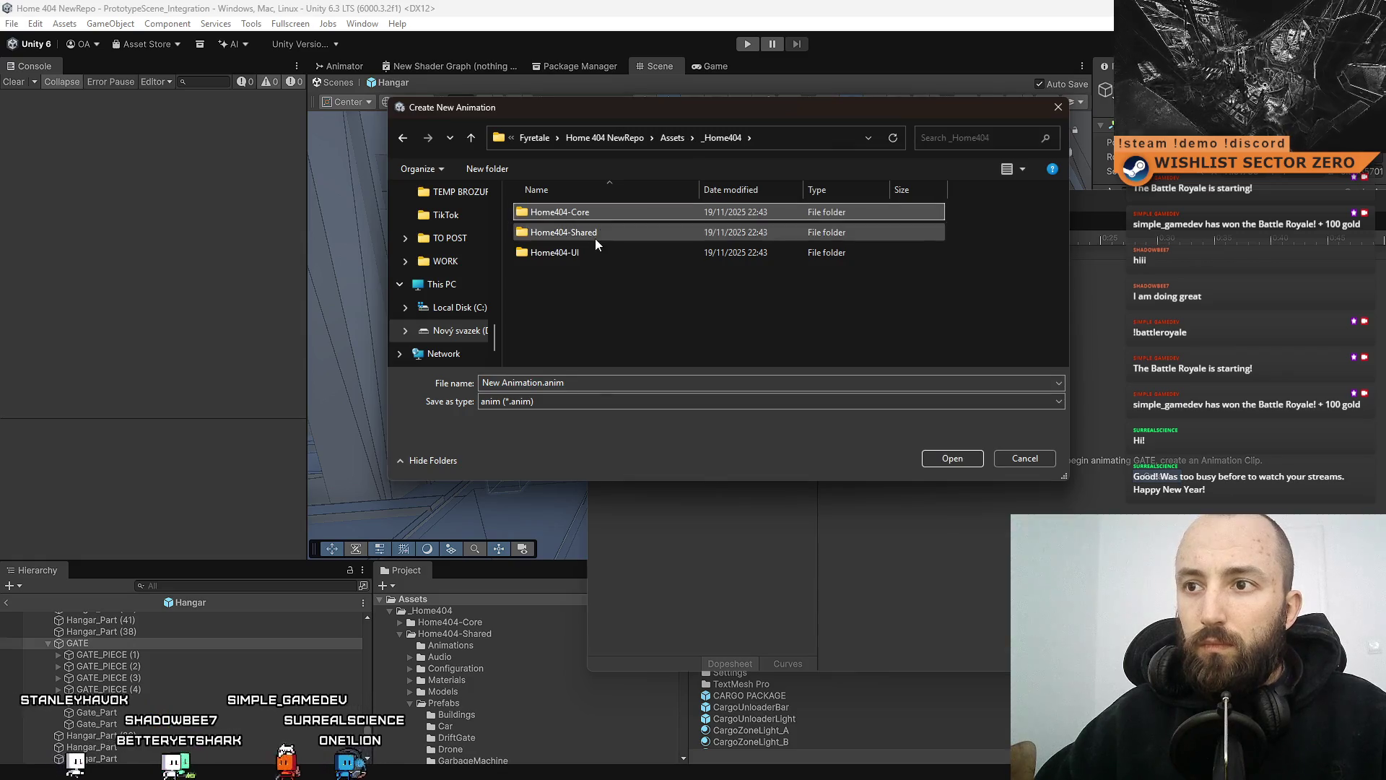
{"action": "double_click", "coordinate": [594, 234]}
{"action": "double_click", "coordinate": [608, 214]}
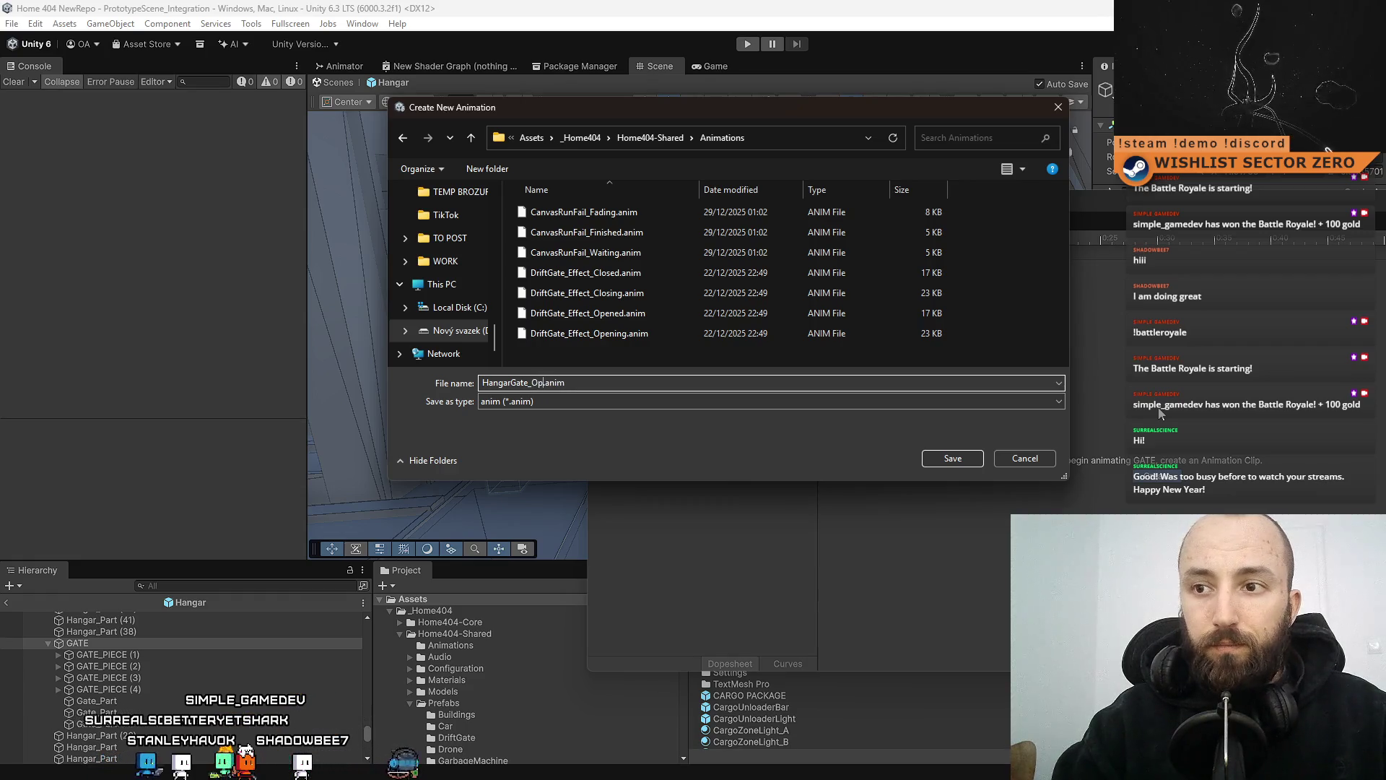
{"action": "key", "text": "Return"}
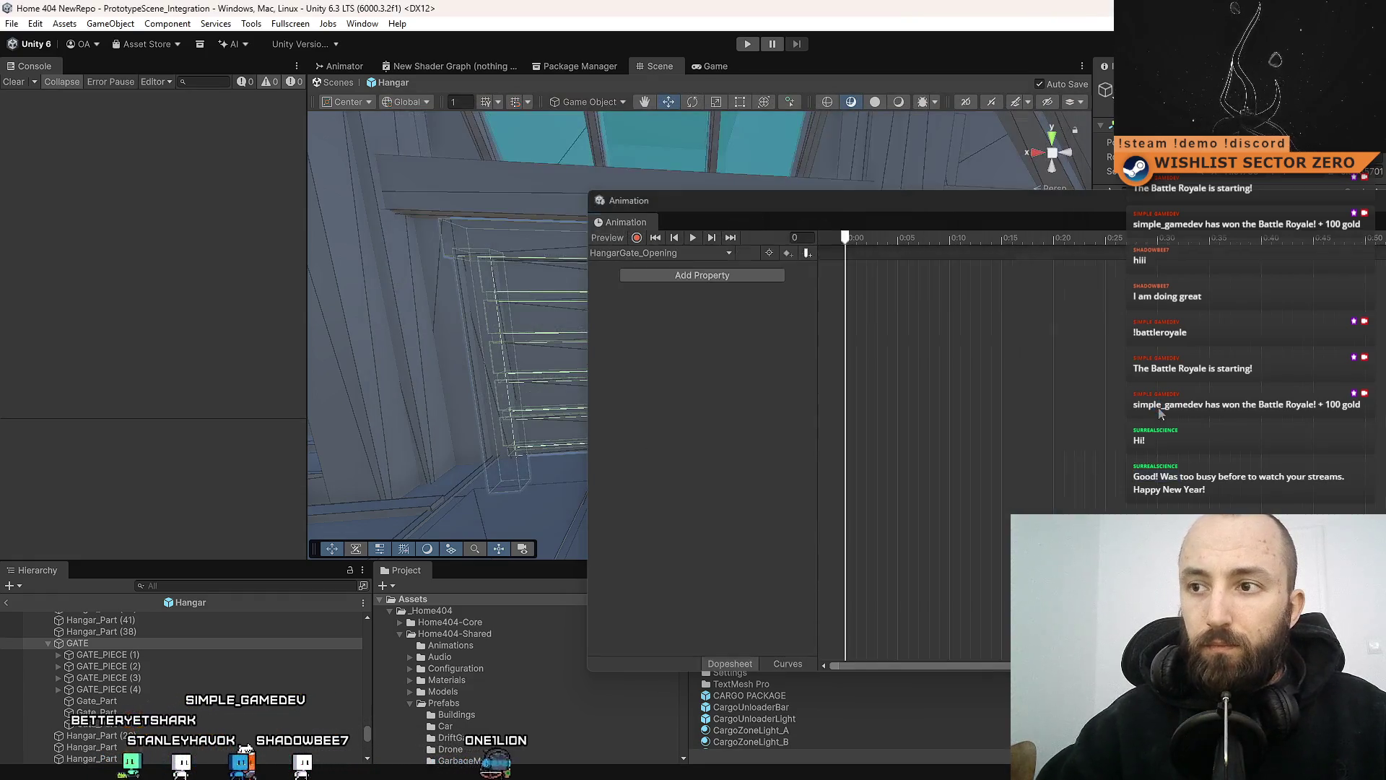
Try raising the top slat GATE_PIECE (1), undoing each move so it stays put
{"action": "mouse_move", "coordinate": [690, 231]}
{"action": "left_mouse_down"}
{"action": "mouse_move", "coordinate": [740, 309]}
{"action": "mouse_move", "coordinate": [566, 344]}
{"action": "mouse_move", "coordinate": [669, 308]}
{"action": "mouse_move", "coordinate": [647, 259]}
{"action": "mouse_move", "coordinate": [560, 250]}
{"action": "mouse_move", "coordinate": [626, 258]}
{"action": "left_mouse_up"}
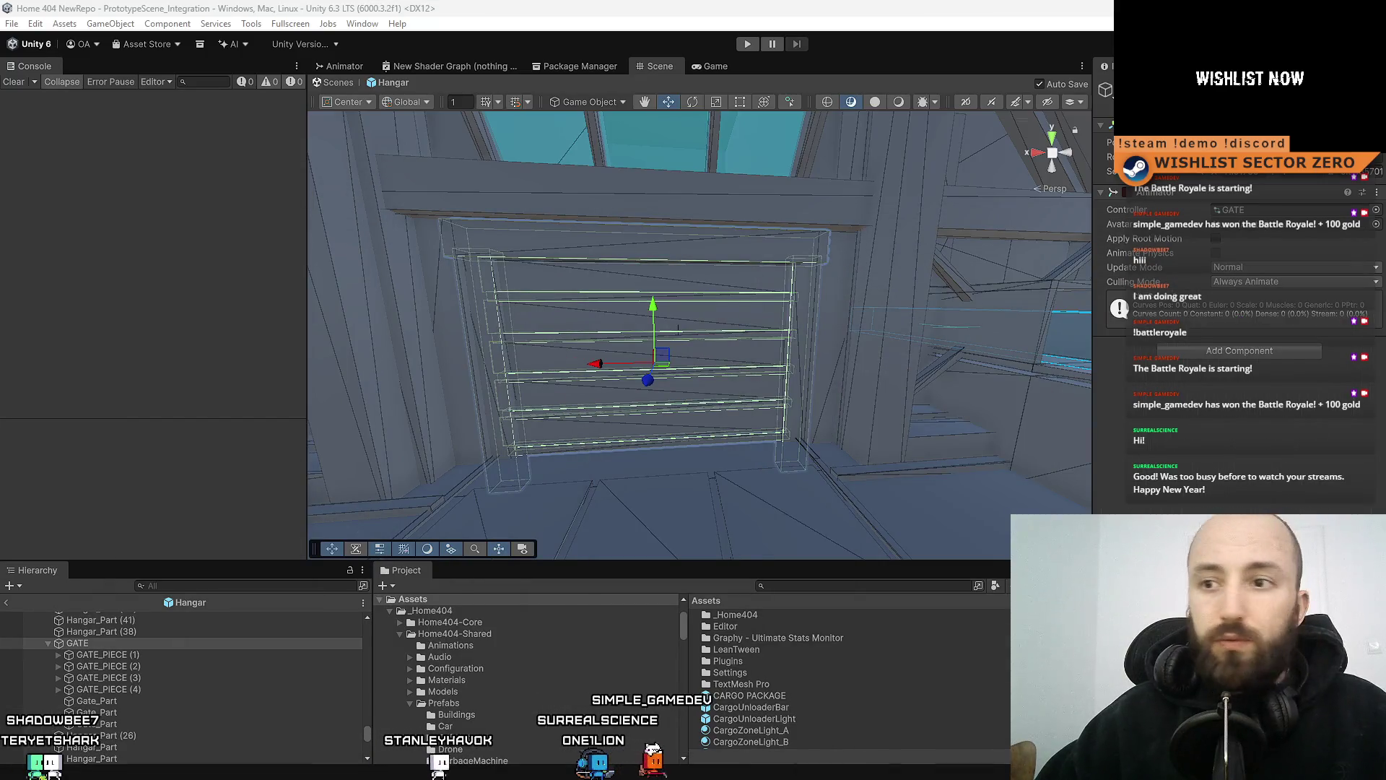
{"action": "left_click", "coordinate": [218, 653]}
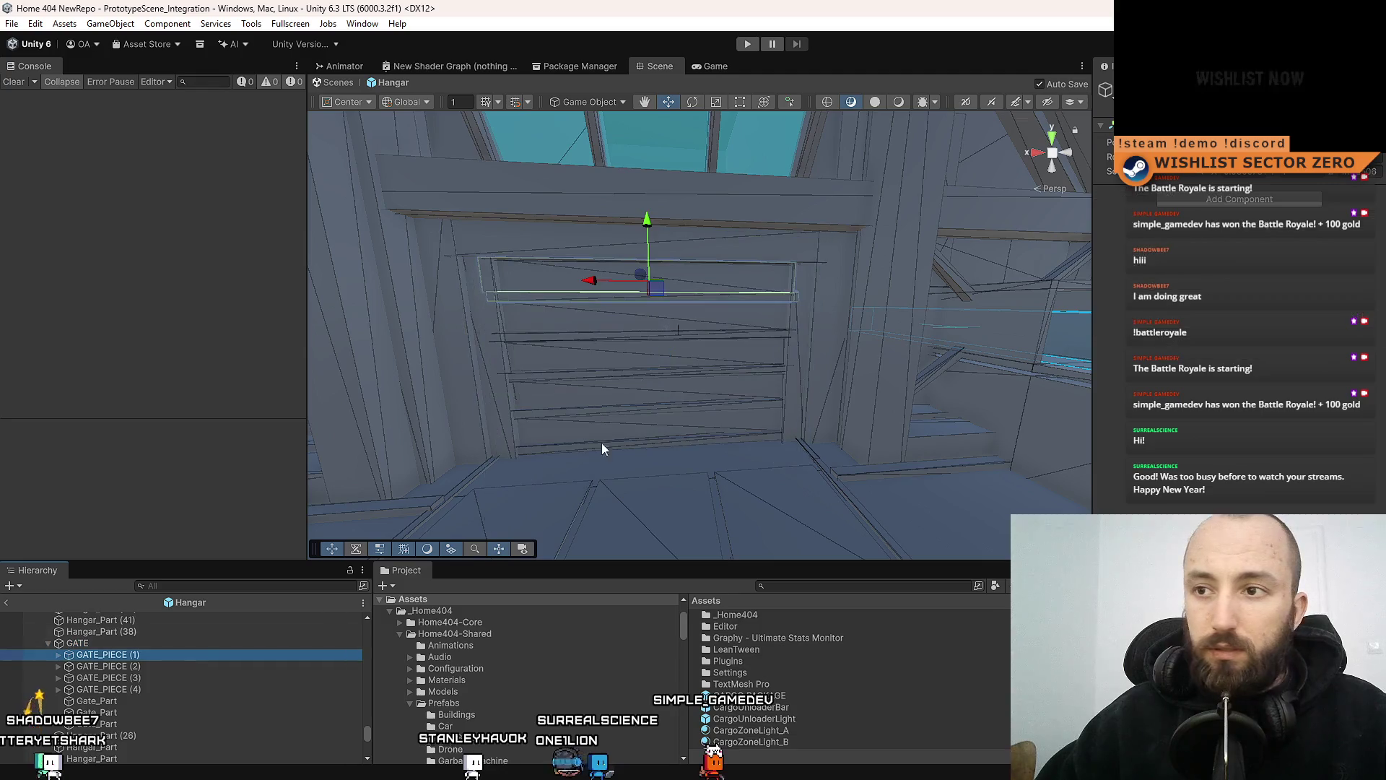
{"action": "left_click_drag", "start_coordinate": [653, 226], "coordinate": [658, 220]}
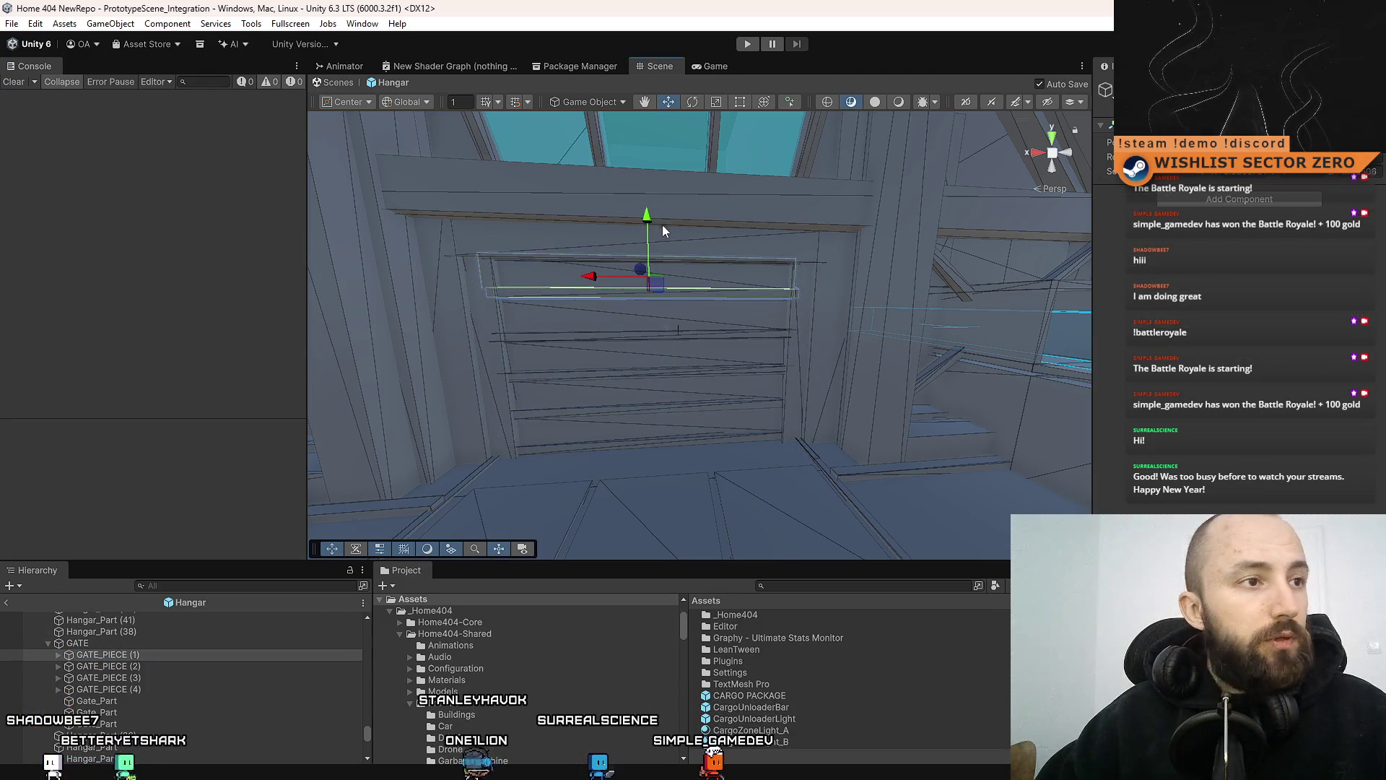
{"action": "key", "text": "ctrl+z"}
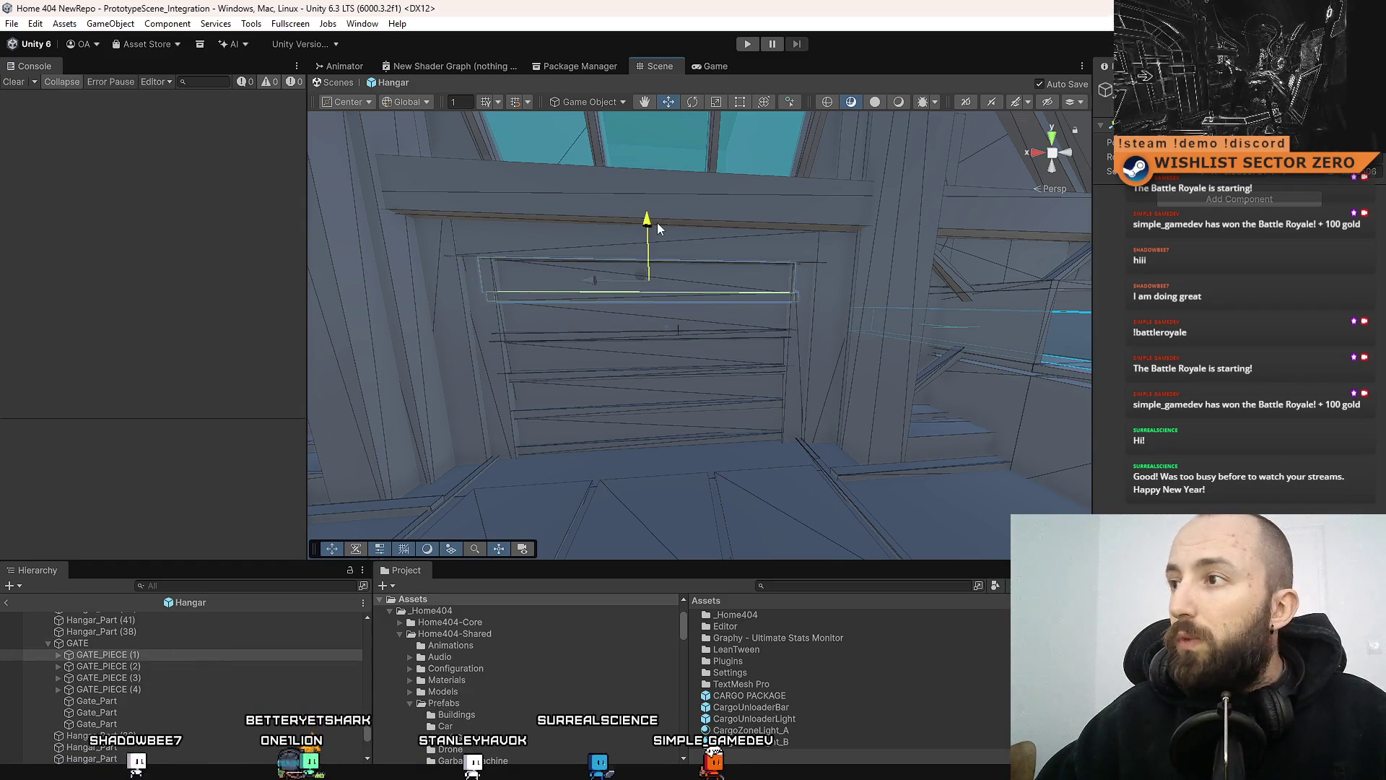
{"action": "left_click_drag", "start_coordinate": [654, 223], "coordinate": [791, 218]}
{"action": "key", "text": "ctrl+z"}
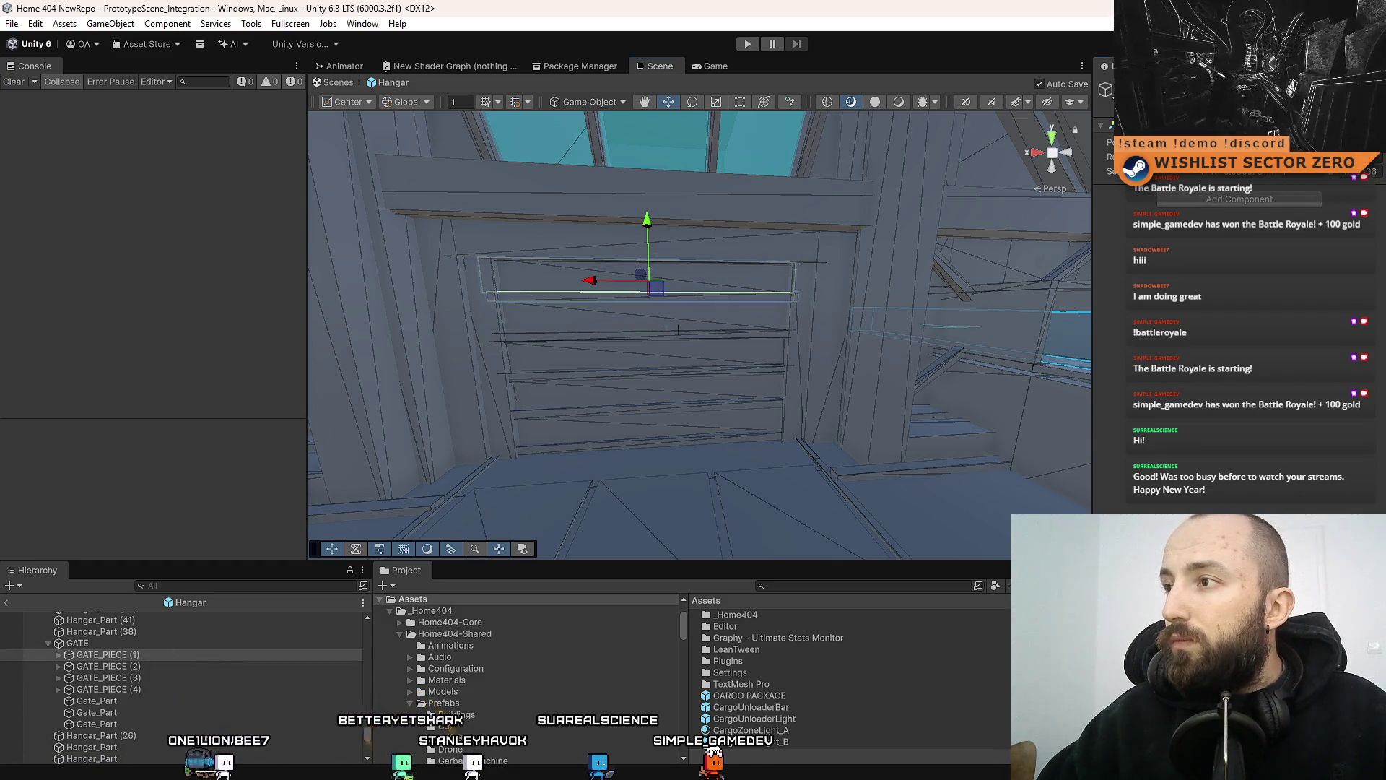
{"action": "left_click_drag", "start_coordinate": [651, 224], "coordinate": [773, 189]}
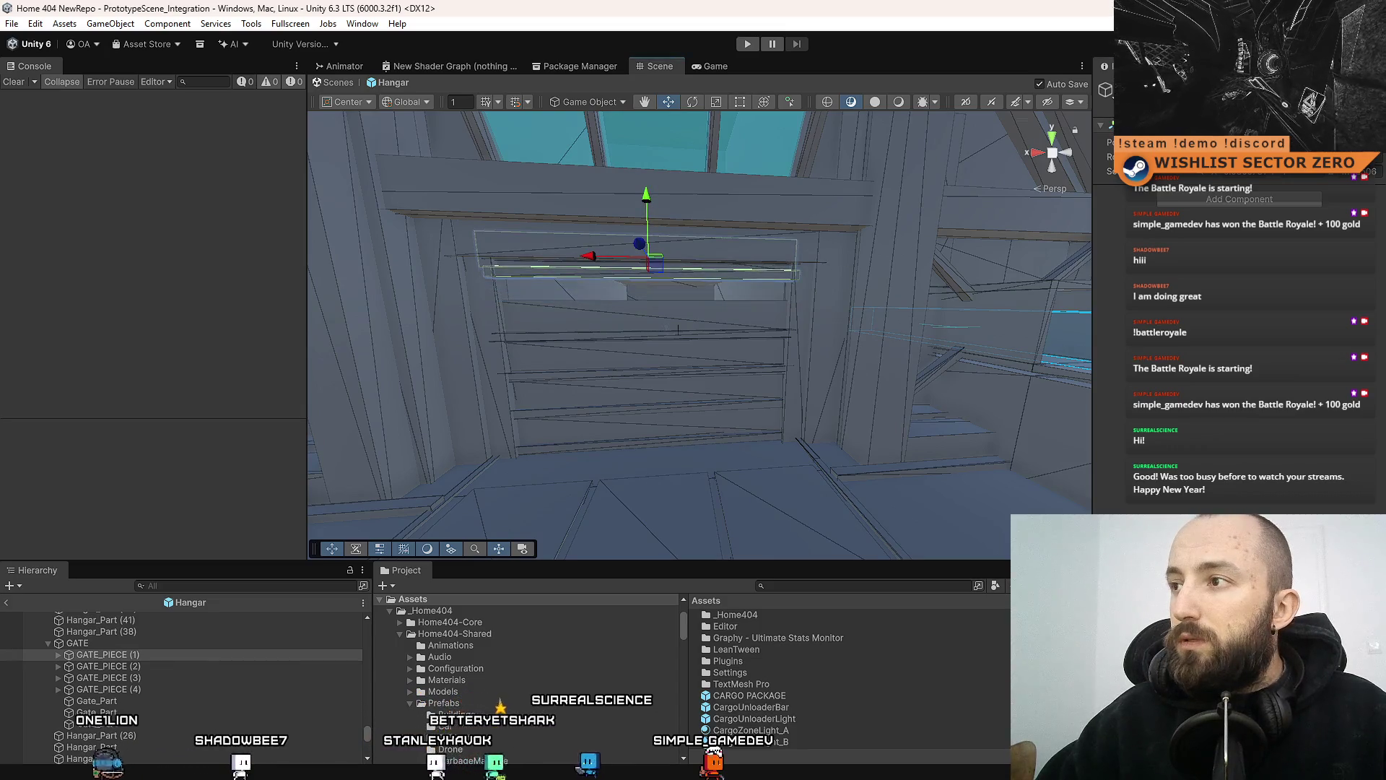
{"action": "key", "text": "ctrl+z"}
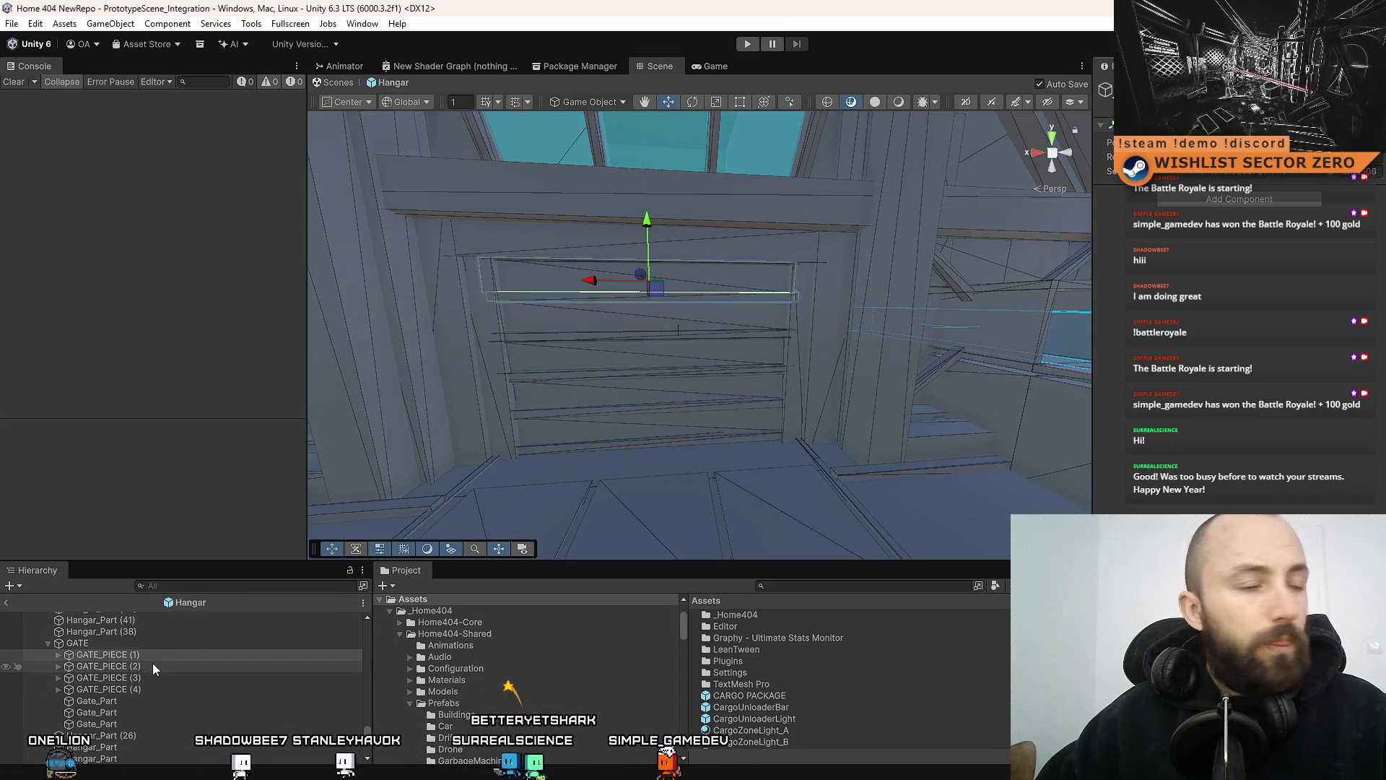
Raise GATE_PIECE (2) and (3) higher, then expand GATE_PIECE (4)'s parts
{"action": "left_click", "coordinate": [153, 666]}
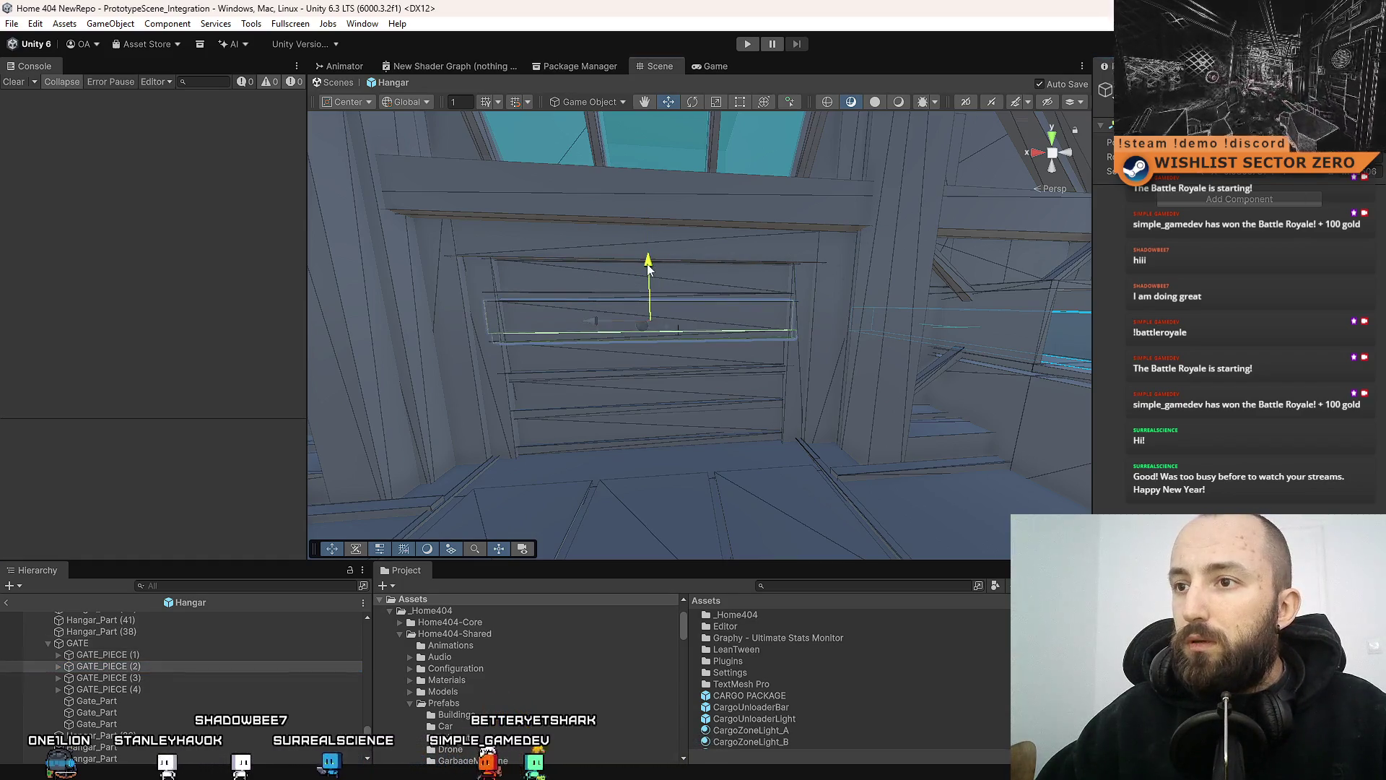
{"action": "left_click_drag", "start_coordinate": [649, 267], "coordinate": [670, 257]}
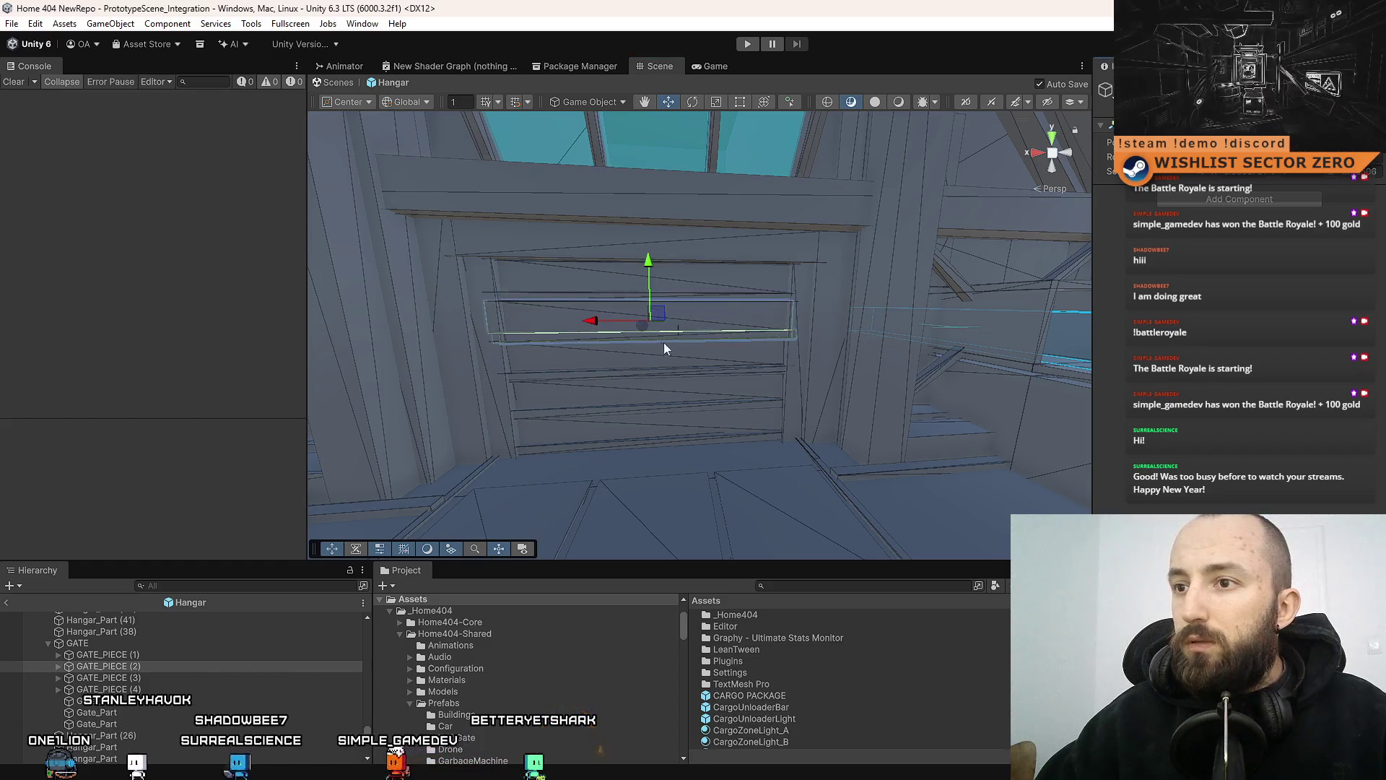
{"action": "left_click", "coordinate": [145, 678]}
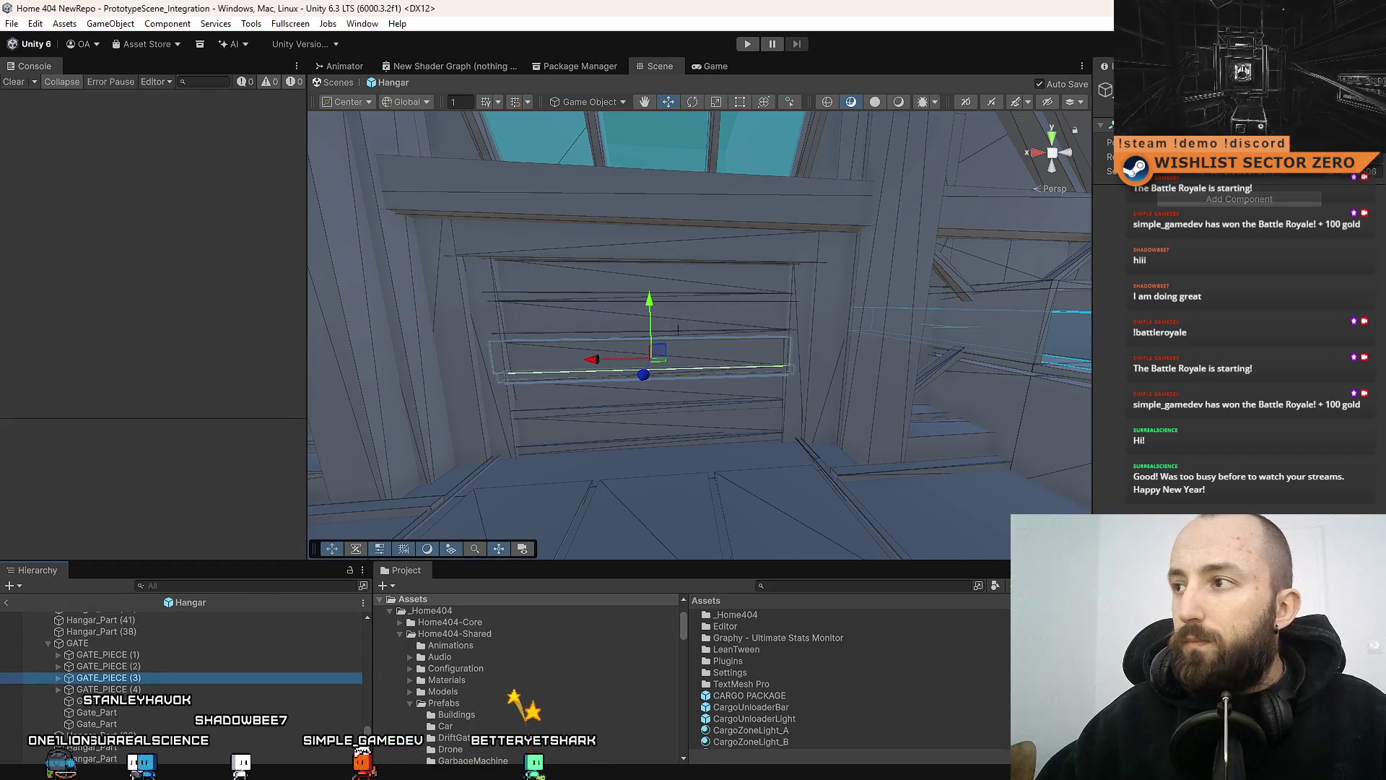
{"action": "left_click_drag", "start_coordinate": [660, 315], "coordinate": [653, 293]}
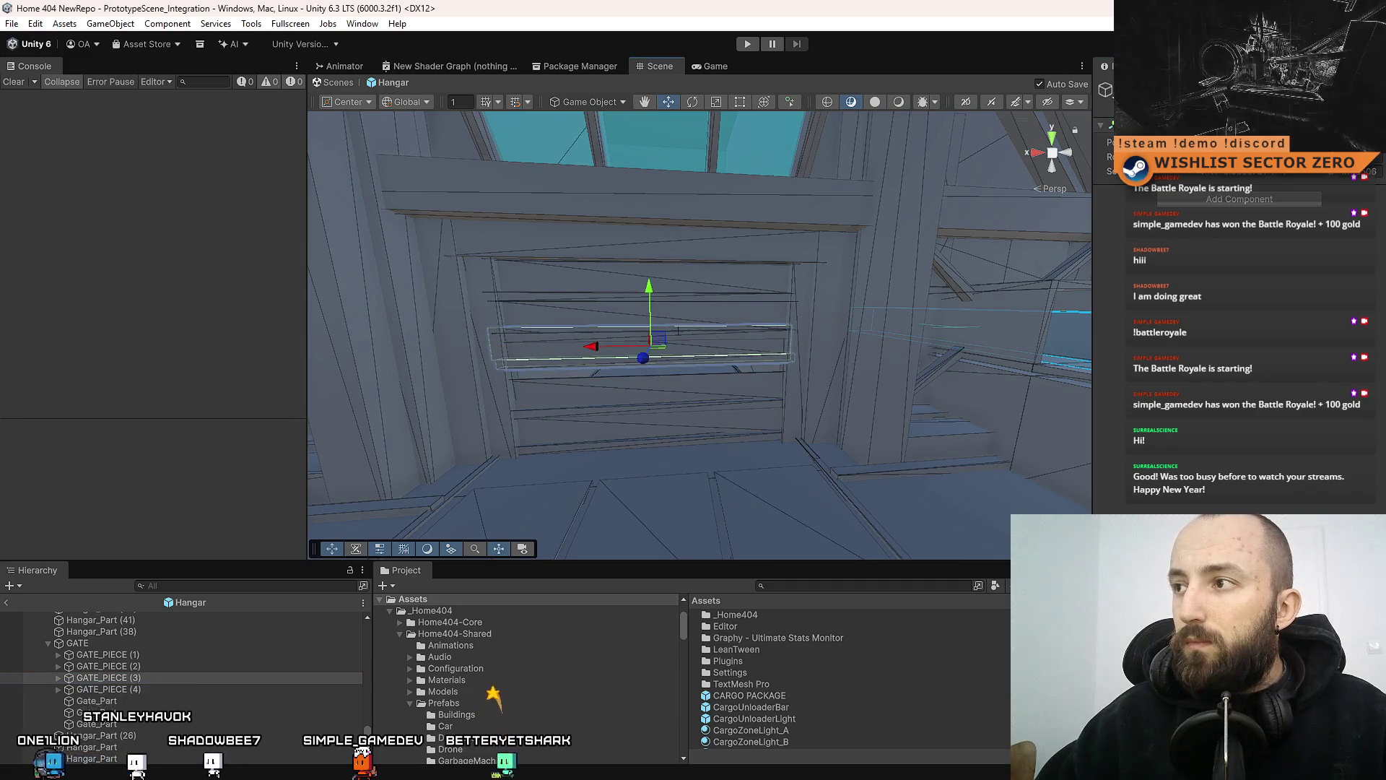
{"action": "left_click", "coordinate": [120, 688]}
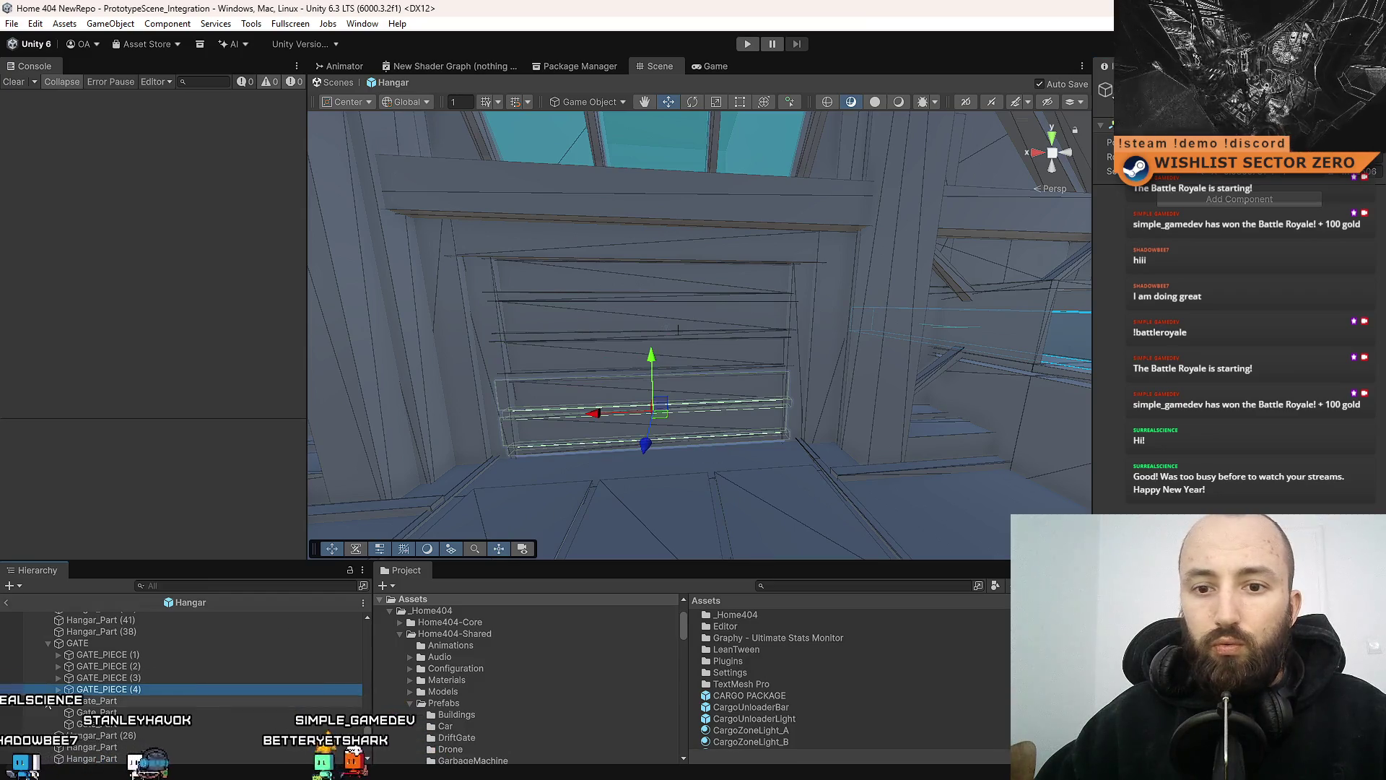
{"action": "left_click", "coordinate": [58, 689]}
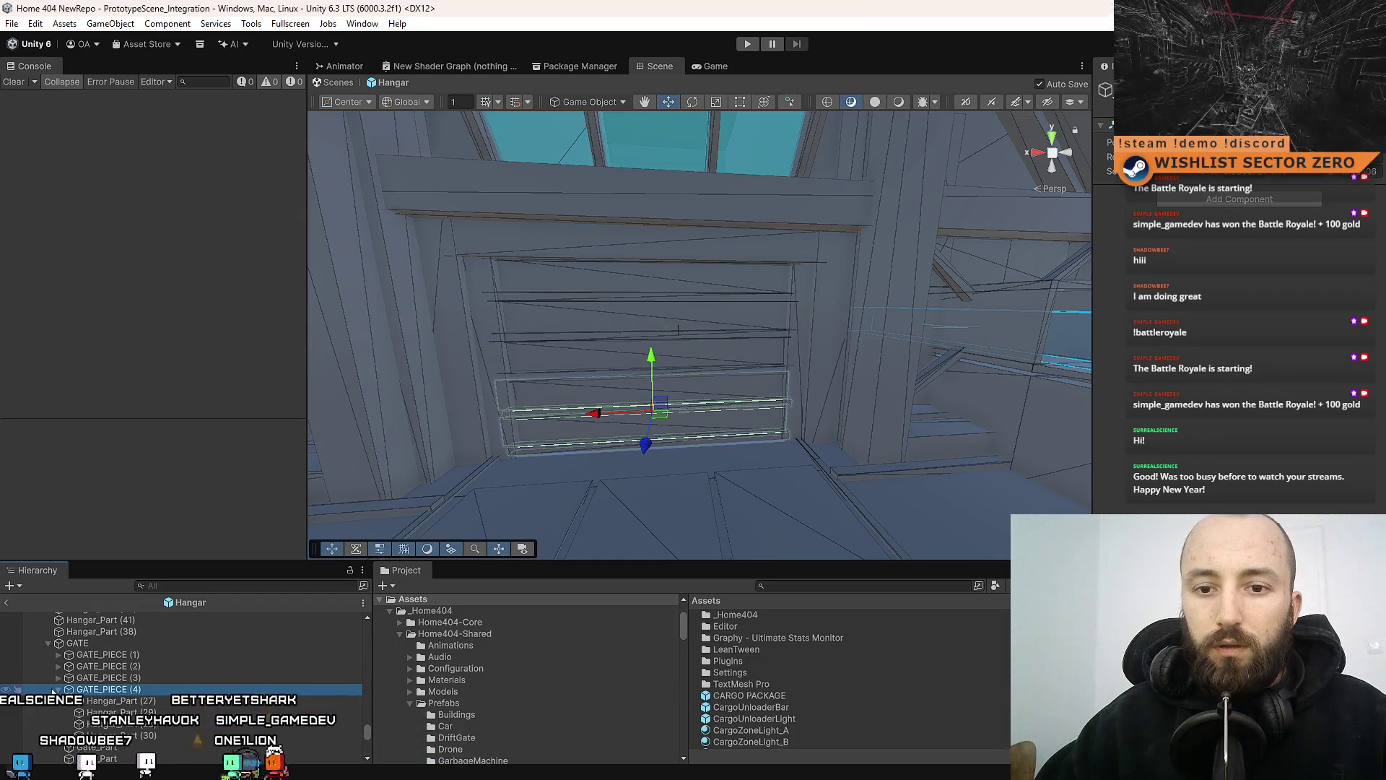
Compare the positions of gate slats GATE_PIECE (1) through (4)
{"action": "left_click", "coordinate": [176, 677]}
{"action": "left_click", "coordinate": [163, 690]}
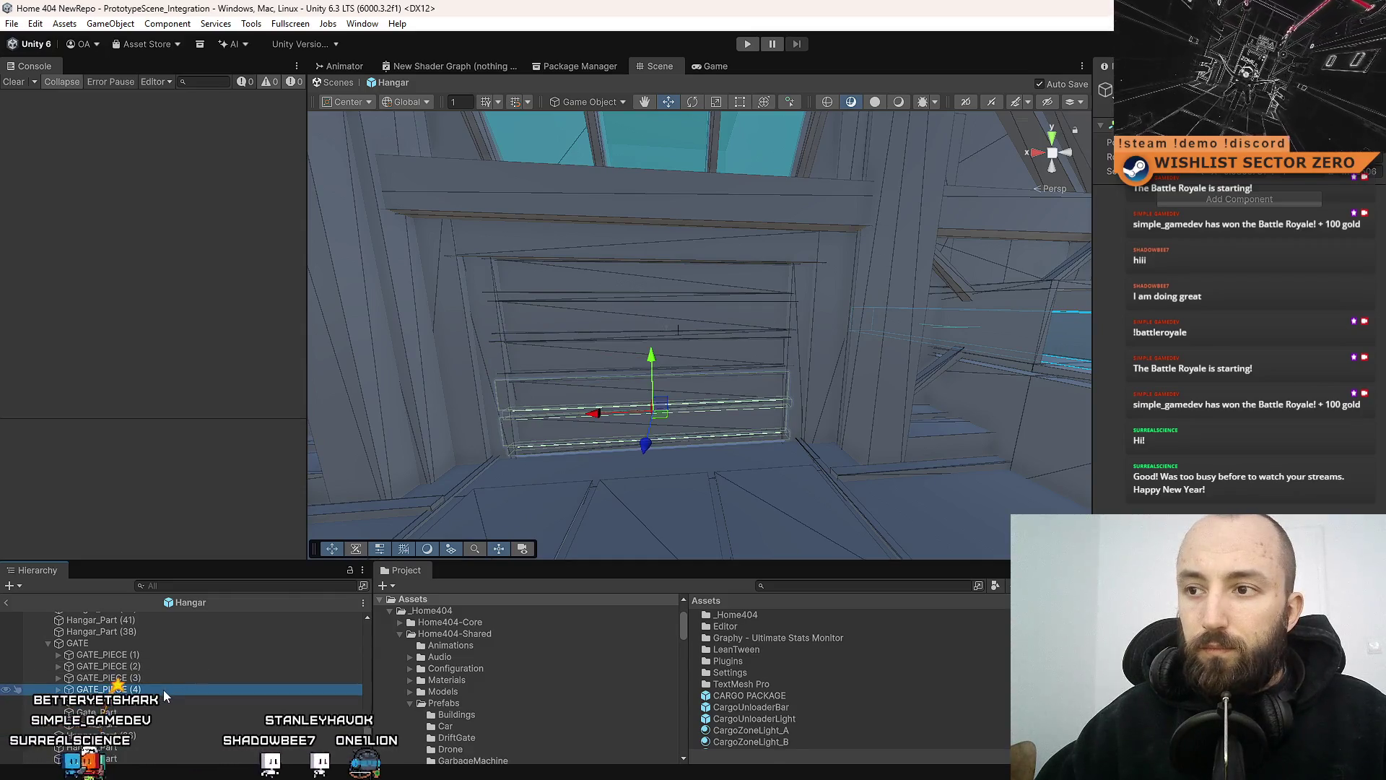
{"action": "left_click", "coordinate": [168, 657]}
{"action": "left_click", "coordinate": [155, 663]}
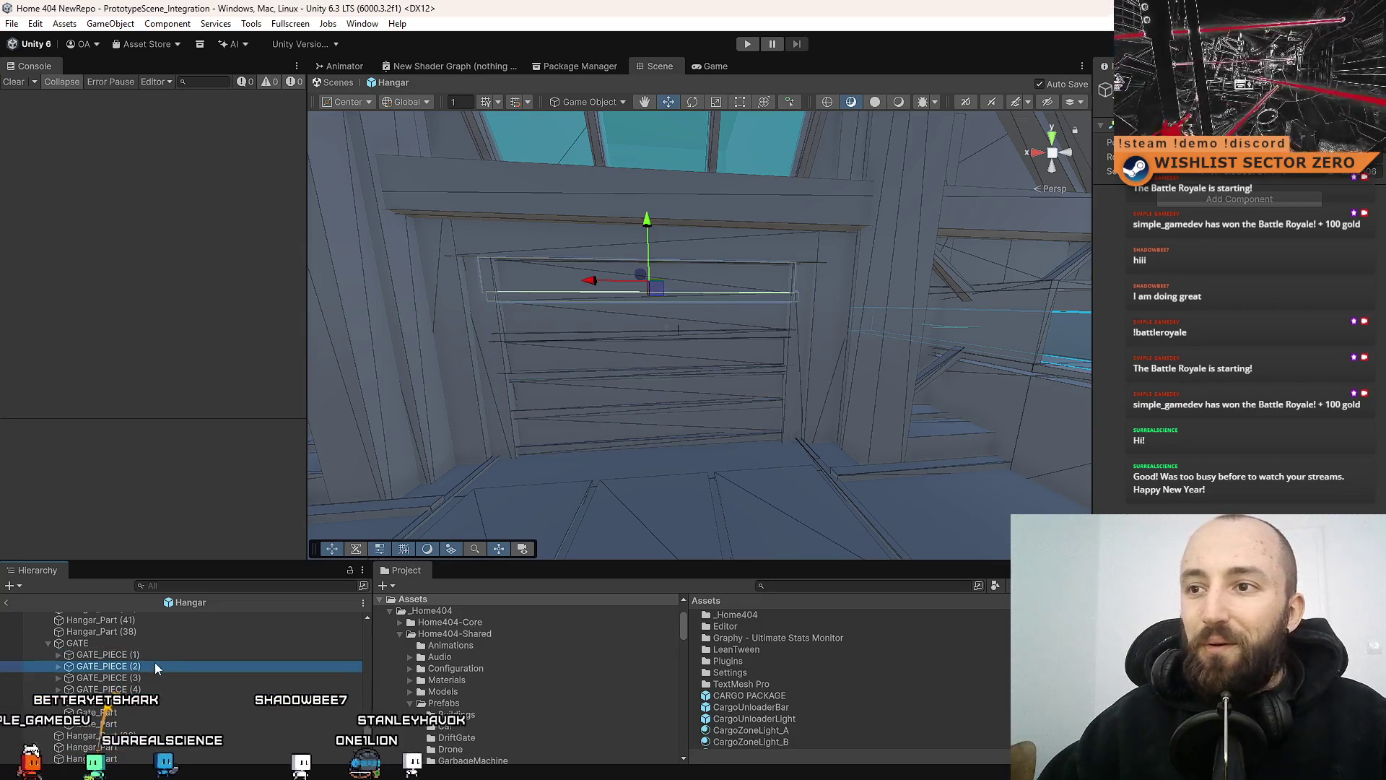
{"action": "left_click", "coordinate": [139, 677]}
{"action": "left_click", "coordinate": [112, 689]}
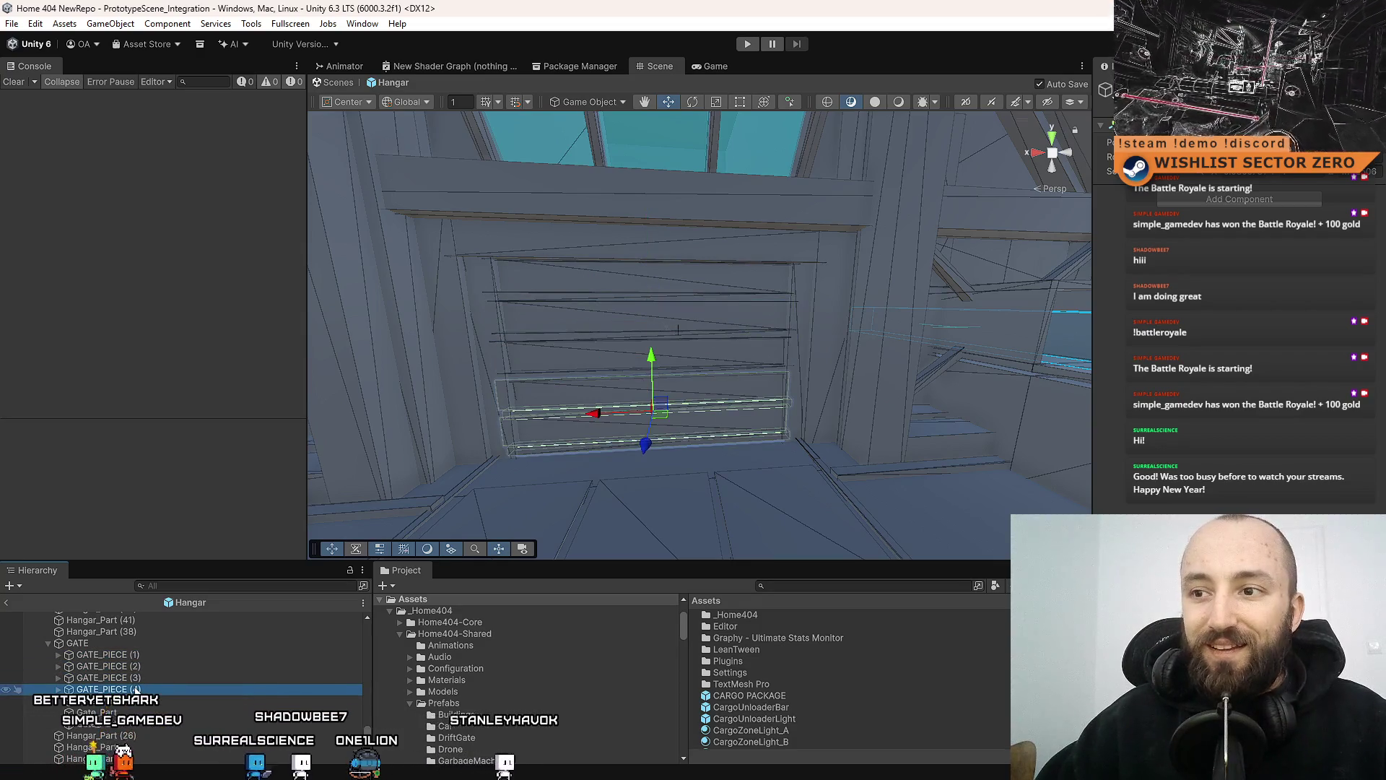
Inspect the parts inside GATE_PIECE (4), down to Hangar_Part (30), then collapse it
{"action": "left_click", "coordinate": [58, 688]}
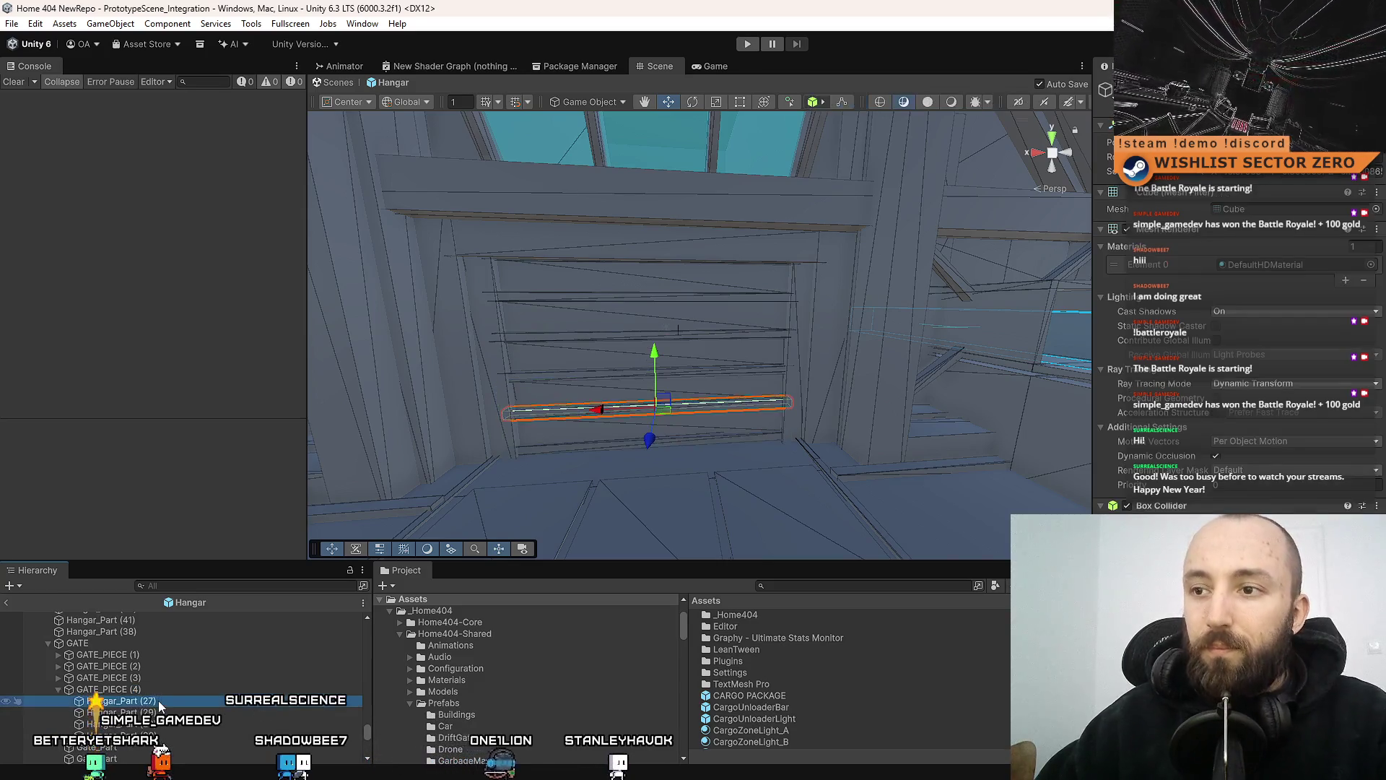
{"action": "left_click", "coordinate": [159, 700]}
{"action": "key", "text": "Down"}
{"action": "key", "text": "Down"}
{"action": "key", "text": "Down"}
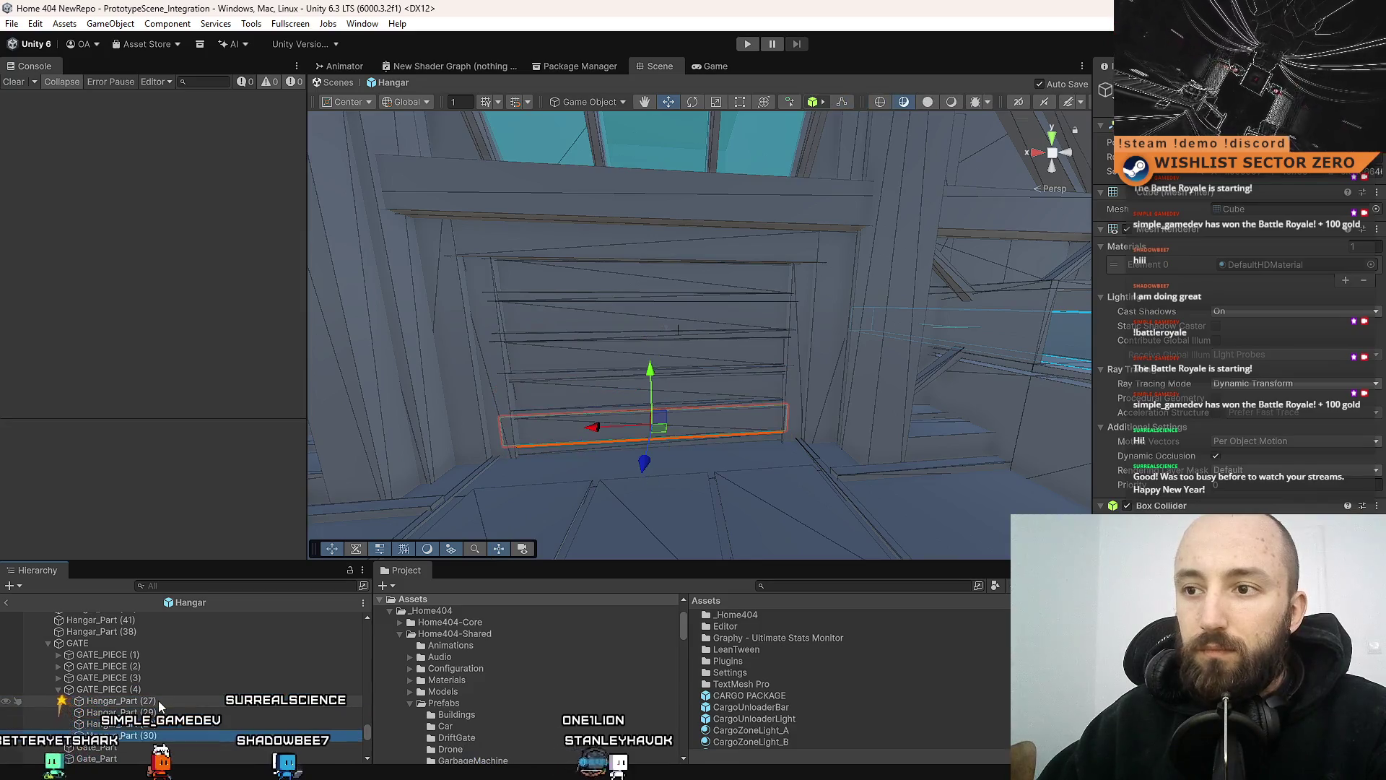
{"action": "left_click", "coordinate": [183, 692]}
{"action": "left_click", "coordinate": [58, 689]}
{"action": "key", "text": "Up"}
{"action": "left_click", "coordinate": [150, 687]}
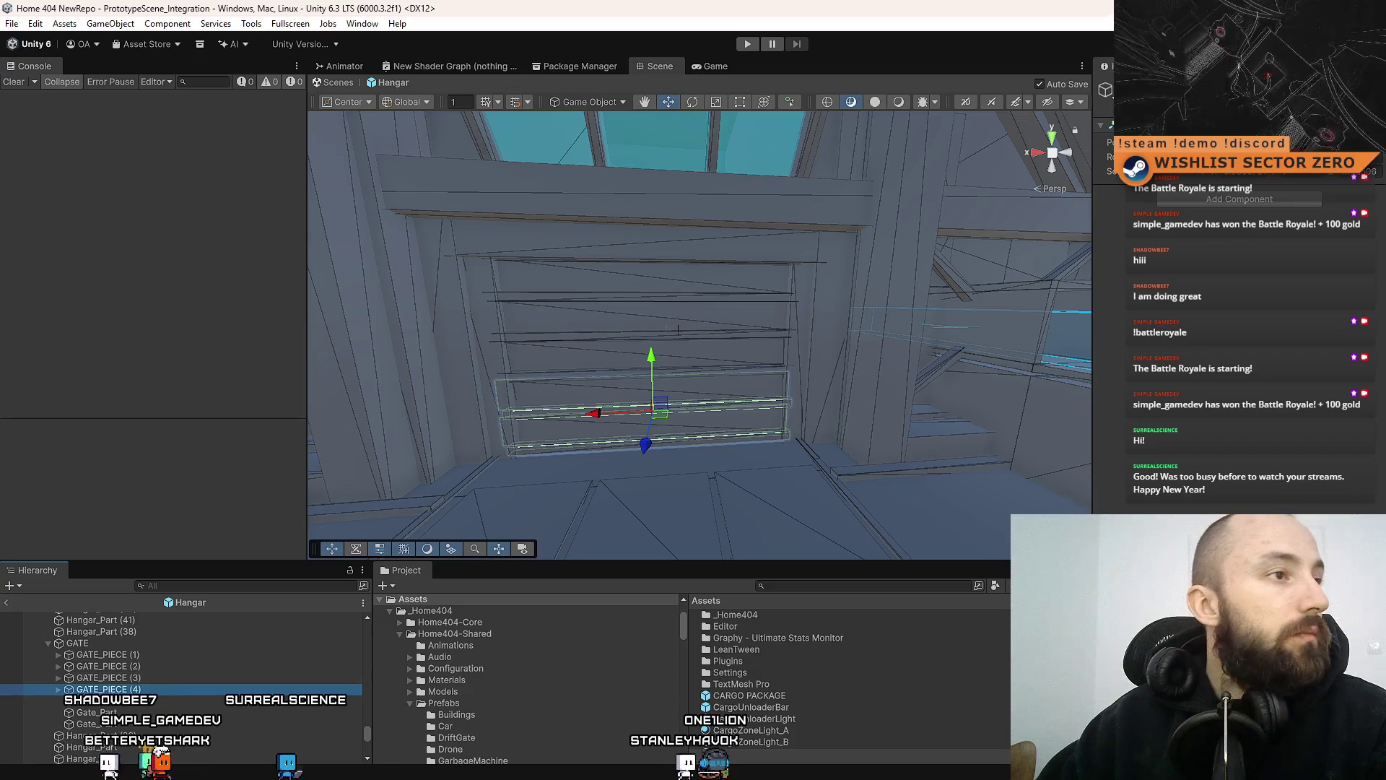
Delete the fourth gate slat GATE_PIECE (4)
{"action": "left_click", "coordinate": [143, 643]}
{"action": "left_click", "coordinate": [154, 687]}
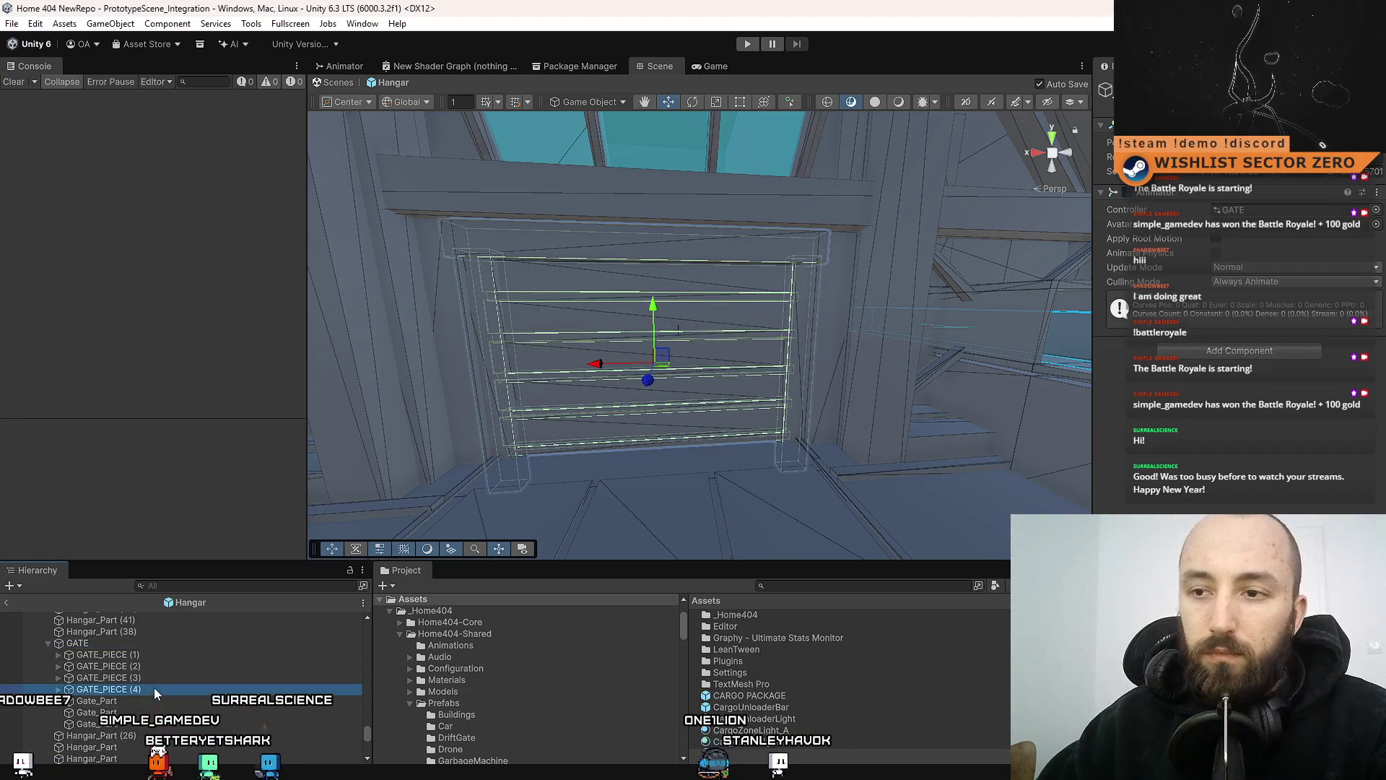
{"action": "key", "text": "Delete"}
Delete GATE_PIECE (2) and (3), then duplicate the top slat GATE_PIECE (1)
{"action": "left_click", "coordinate": [168, 655]}
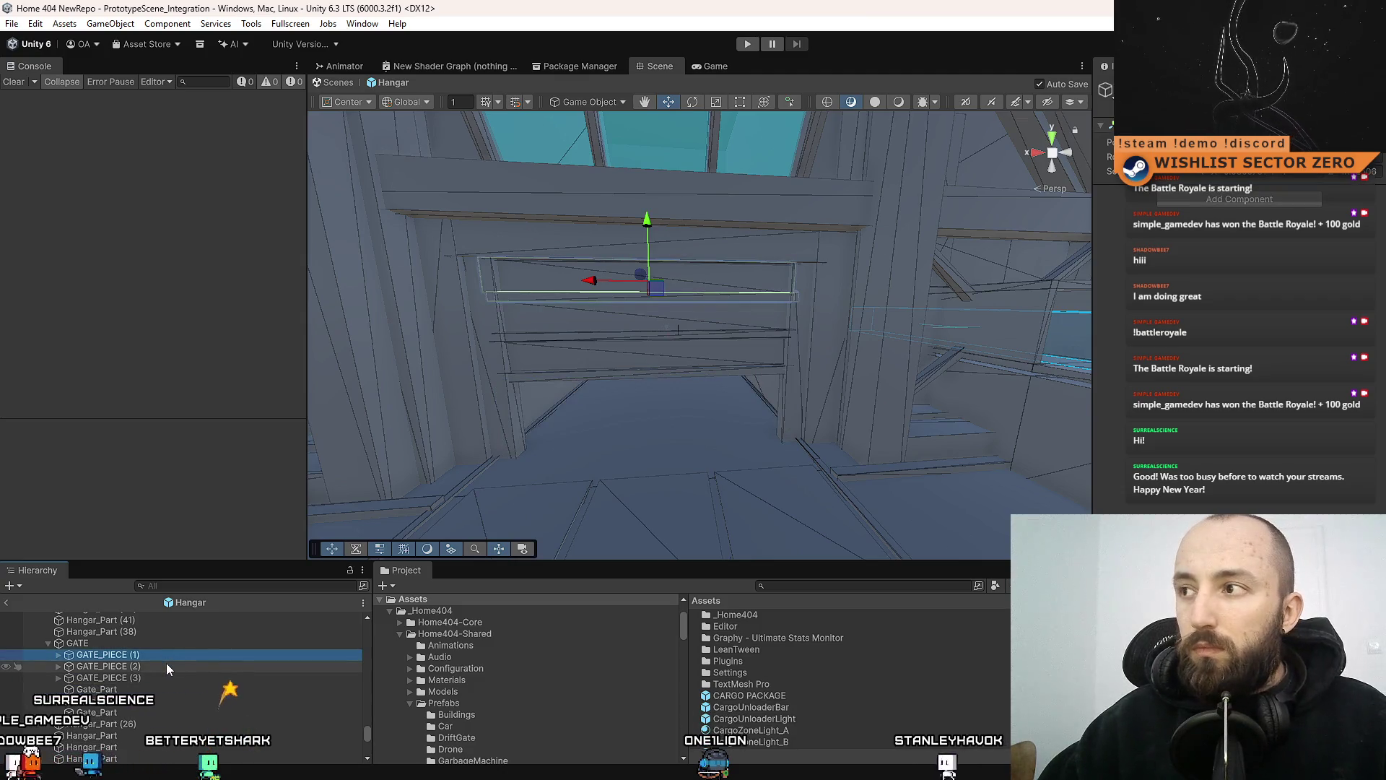
{"action": "left_click", "coordinate": [166, 664]}
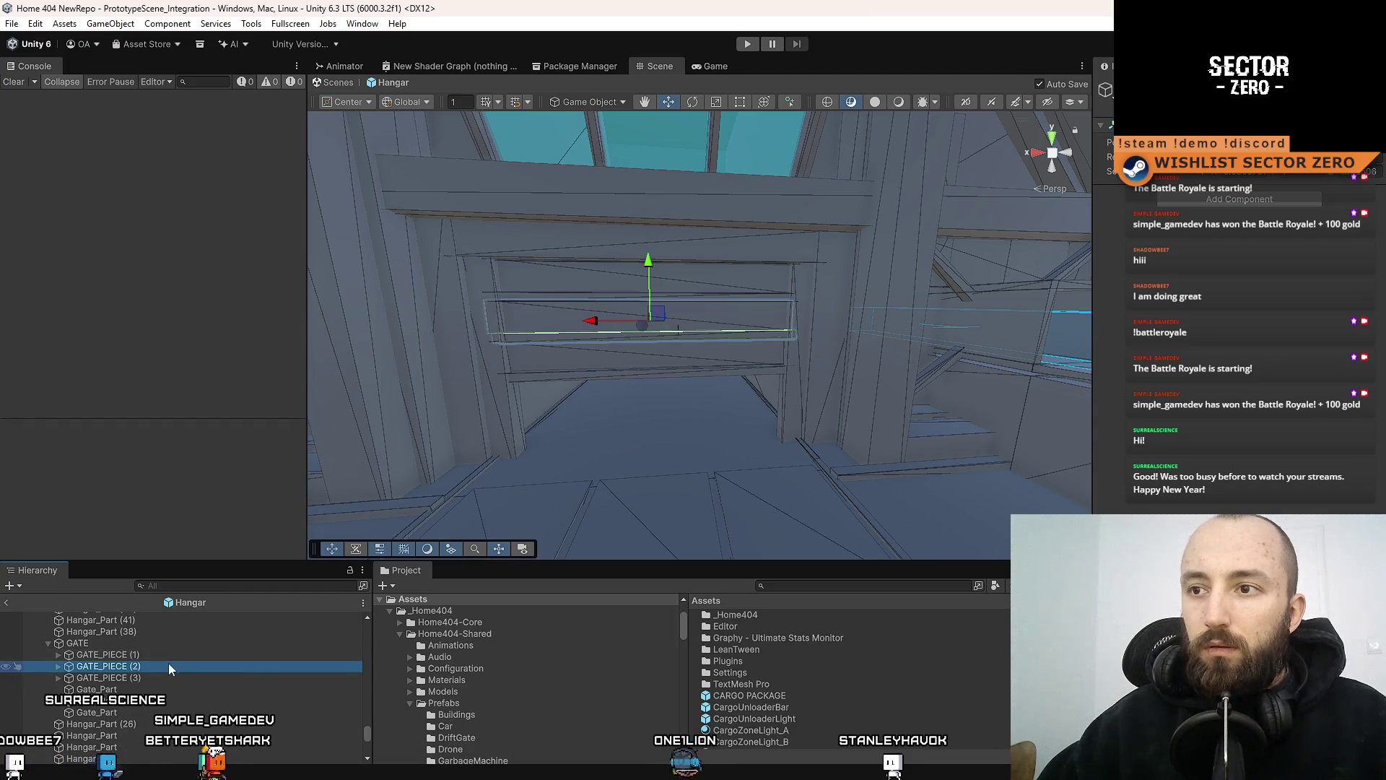
{"action": "left_click", "coordinate": [174, 654]}
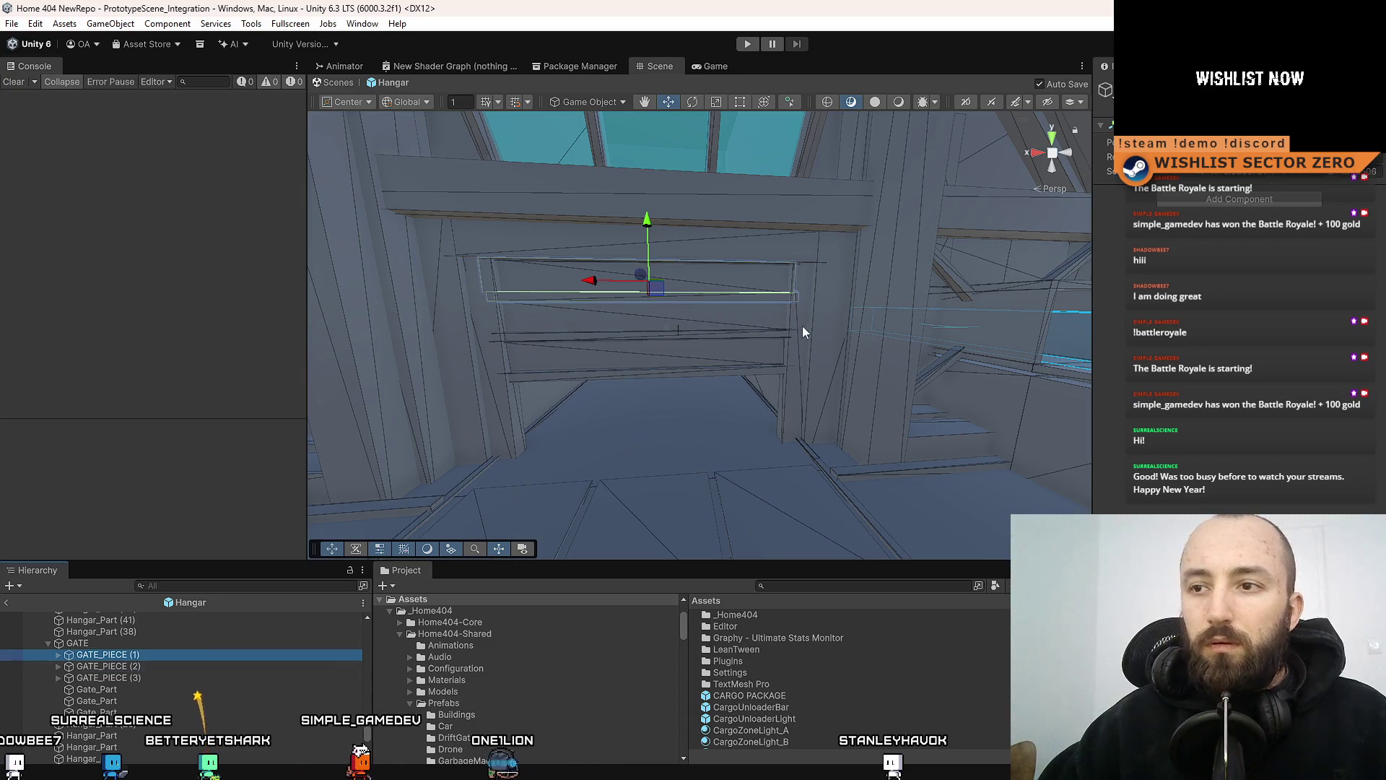
{"action": "left_click", "coordinate": [188, 664]}
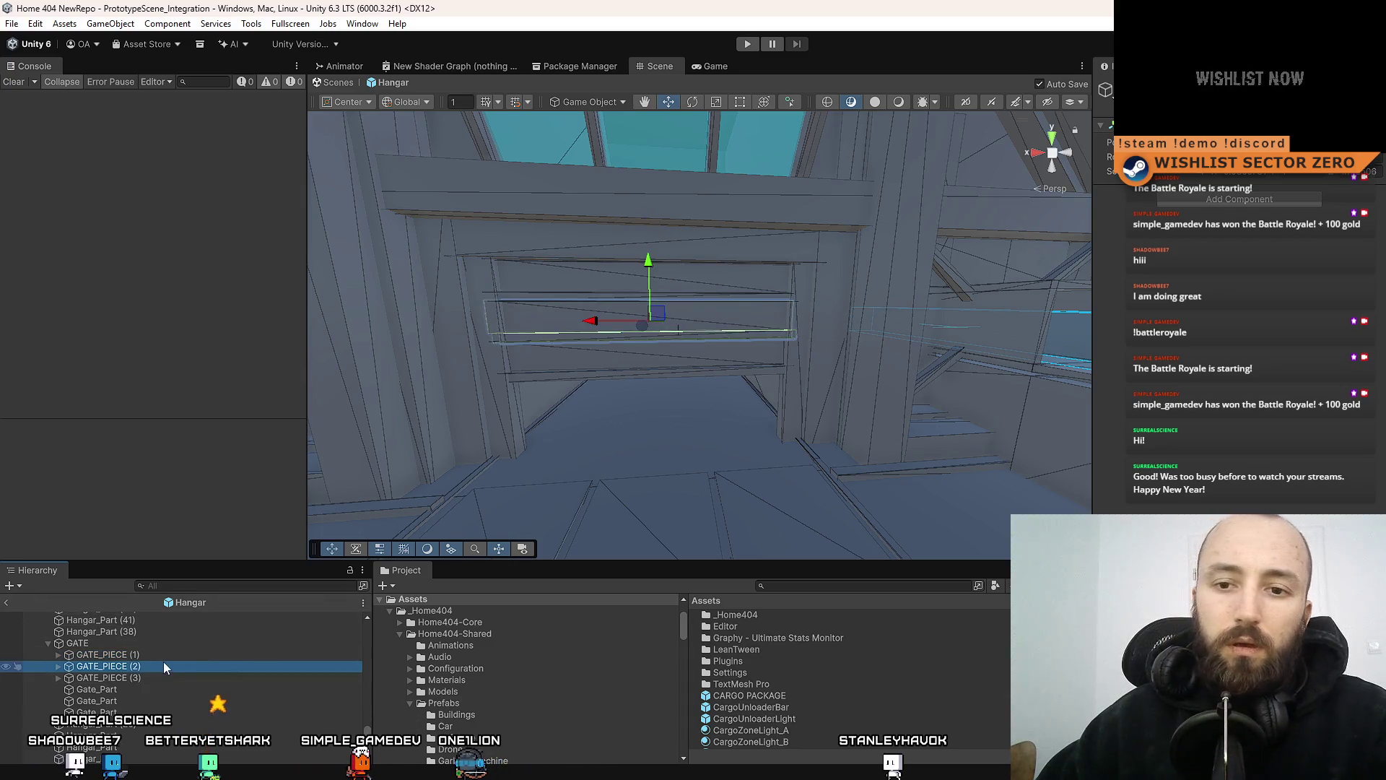
{"action": "key", "text": "Delete"}
{"action": "left_click", "coordinate": [150, 666]}
{"action": "key", "text": "Delete"}
{"action": "left_click", "coordinate": [166, 655]}
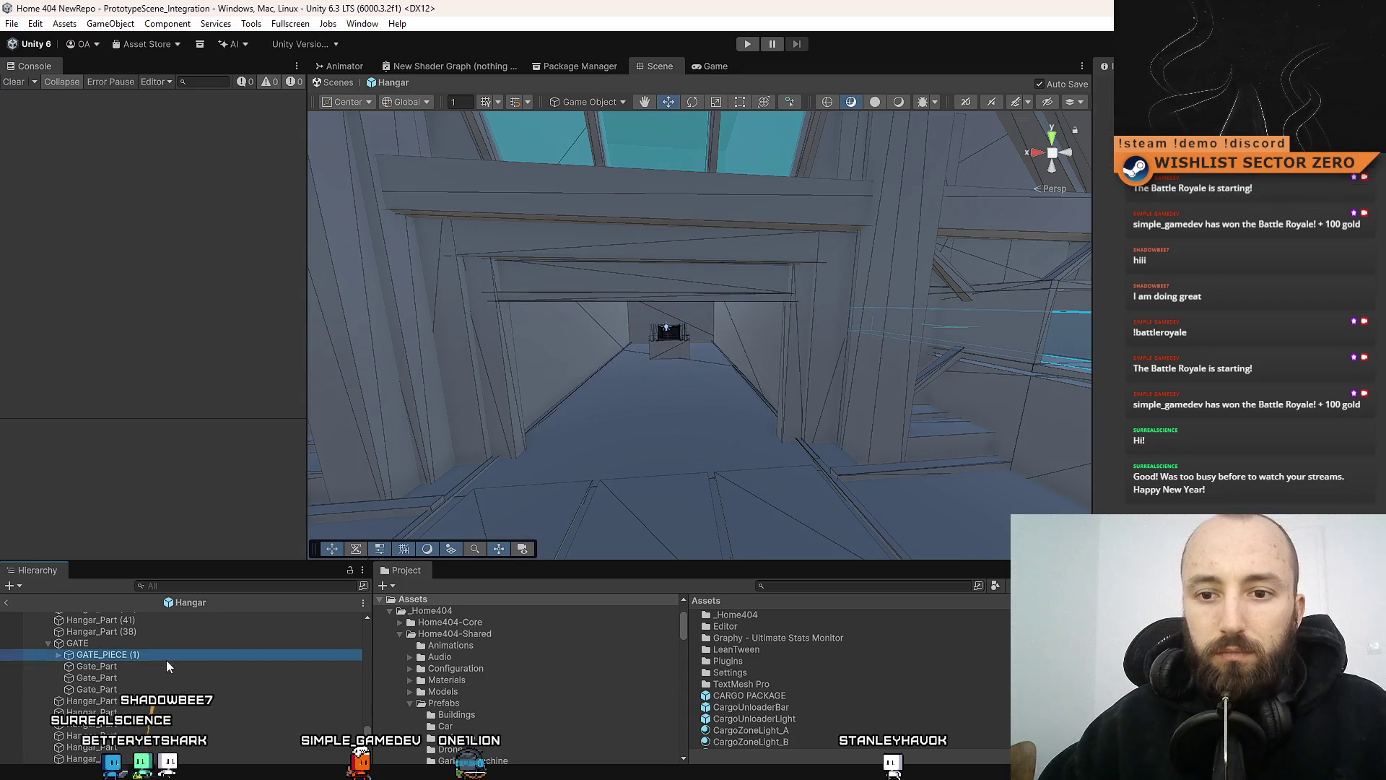
{"action": "key", "text": "ctrl+d"}
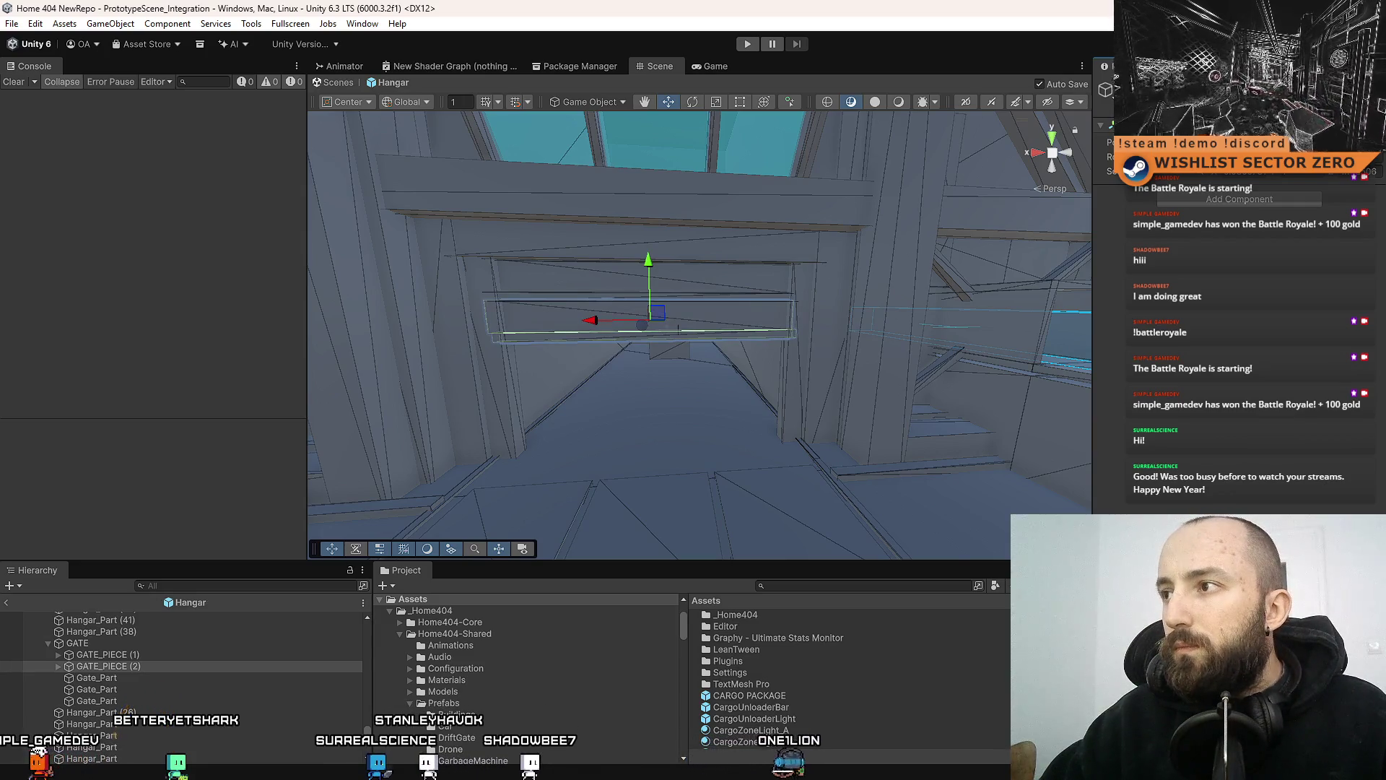
Duplicate GATE_PIECE (2) and lower the copy one step down the doorway
{"action": "left_click", "coordinate": [151, 665]}
{"action": "key", "text": "ctrl+d"}
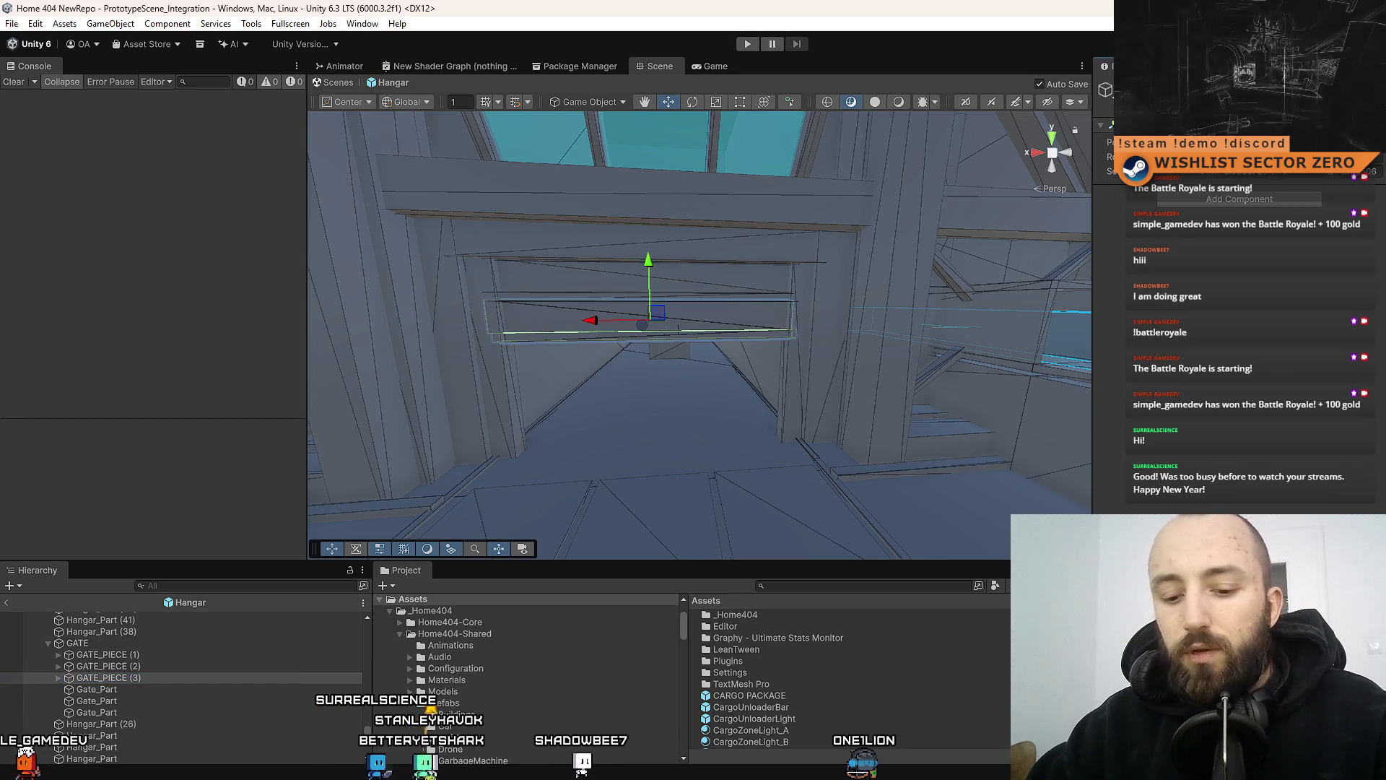
{"action": "key", "text": "ctrl+z"}
Add another slat copy, GATE_PIECE (5), and lower it to the doorway bottom
{"action": "left_click", "coordinate": [185, 667]}
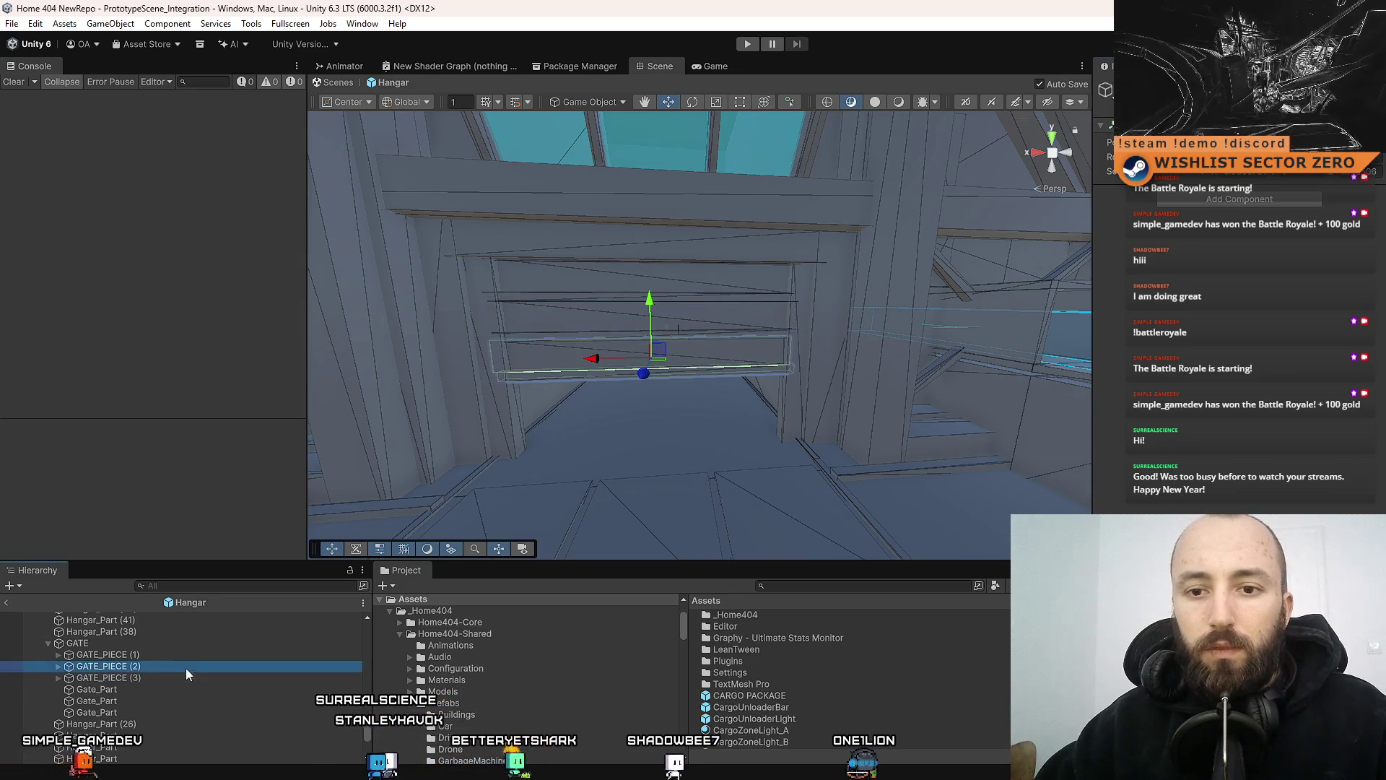
{"action": "key", "text": "ctrl+d"}
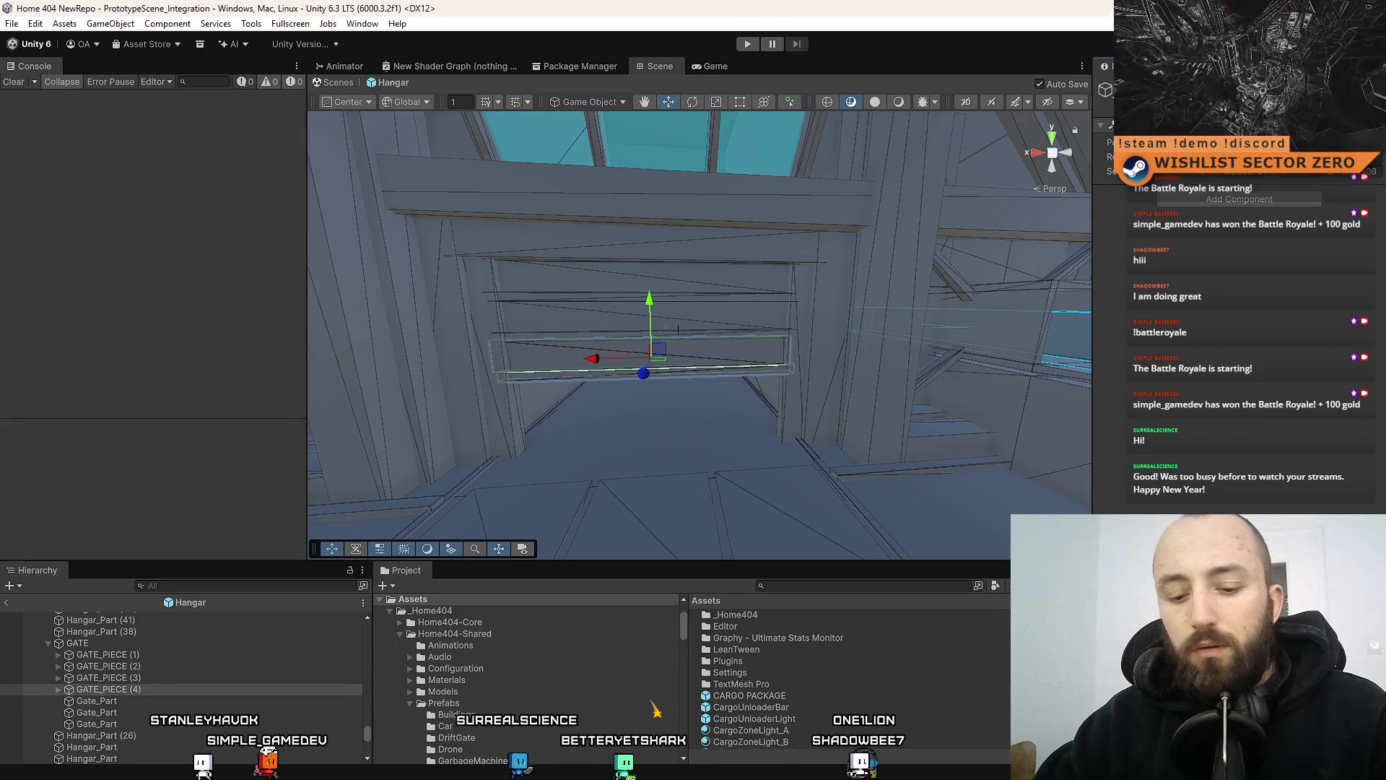
{"action": "key", "text": "ctrl+z"}
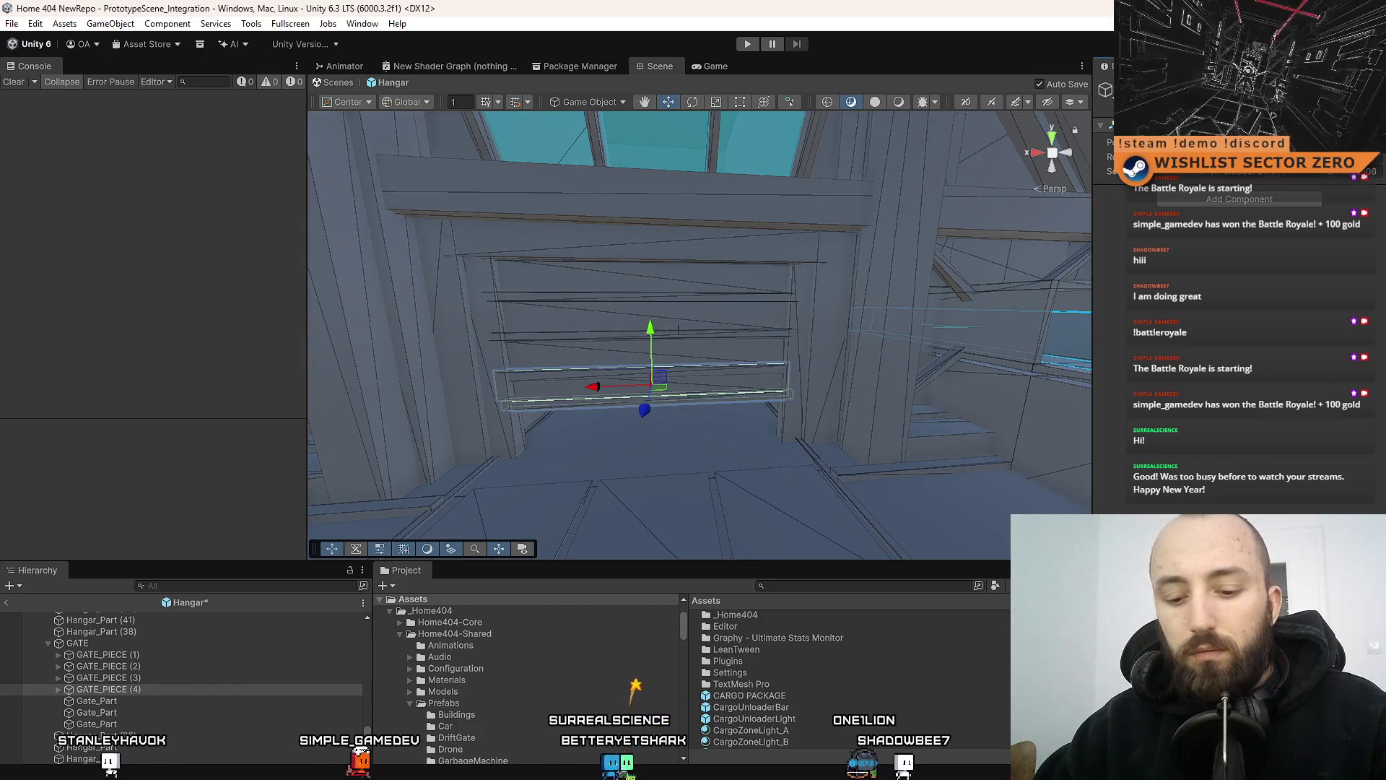
{"action": "key", "text": "ctrl+z"}
{"action": "key", "text": "ctrl+z"}
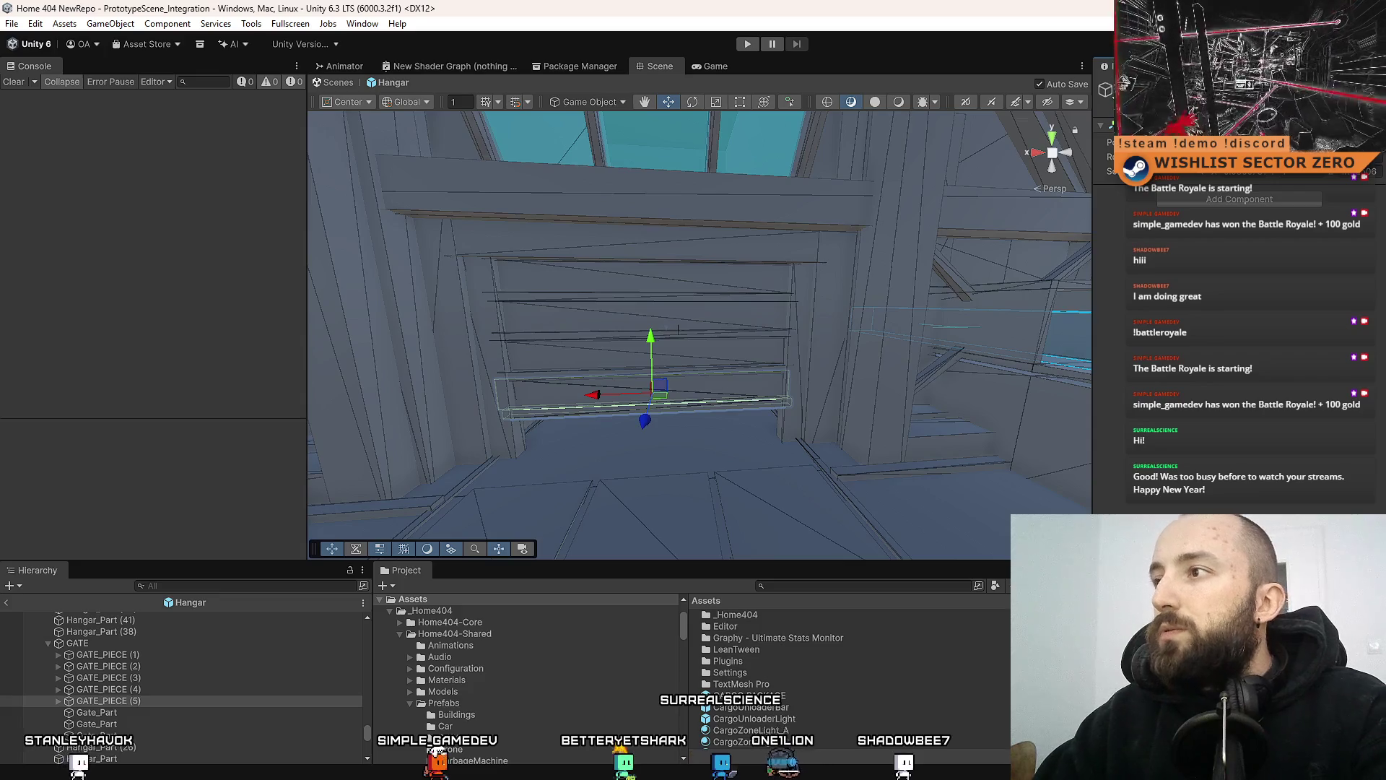
{"action": "key", "text": "ctrl+y"}
{"action": "mouse_move", "coordinate": [732, 432]}
{"action": "left_mouse_down"}
{"action": "mouse_move", "coordinate": [474, 419]}
{"action": "mouse_move", "coordinate": [560, 443]}
{"action": "mouse_move", "coordinate": [691, 449]}
{"action": "mouse_move", "coordinate": [715, 504]}
{"action": "mouse_move", "coordinate": [647, 504]}
{"action": "mouse_move", "coordinate": [588, 371]}
{"action": "left_mouse_up"}
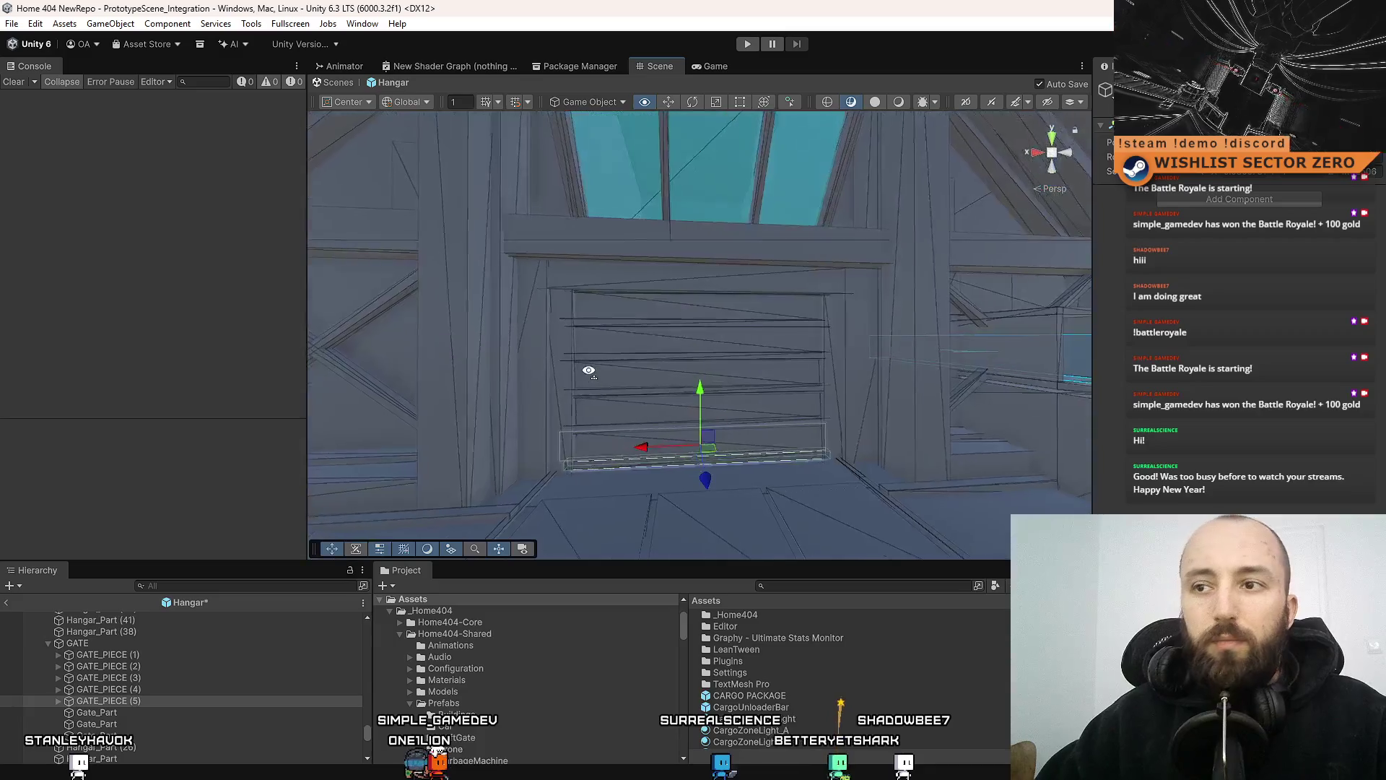
{"action": "left_click", "coordinate": [217, 654]}
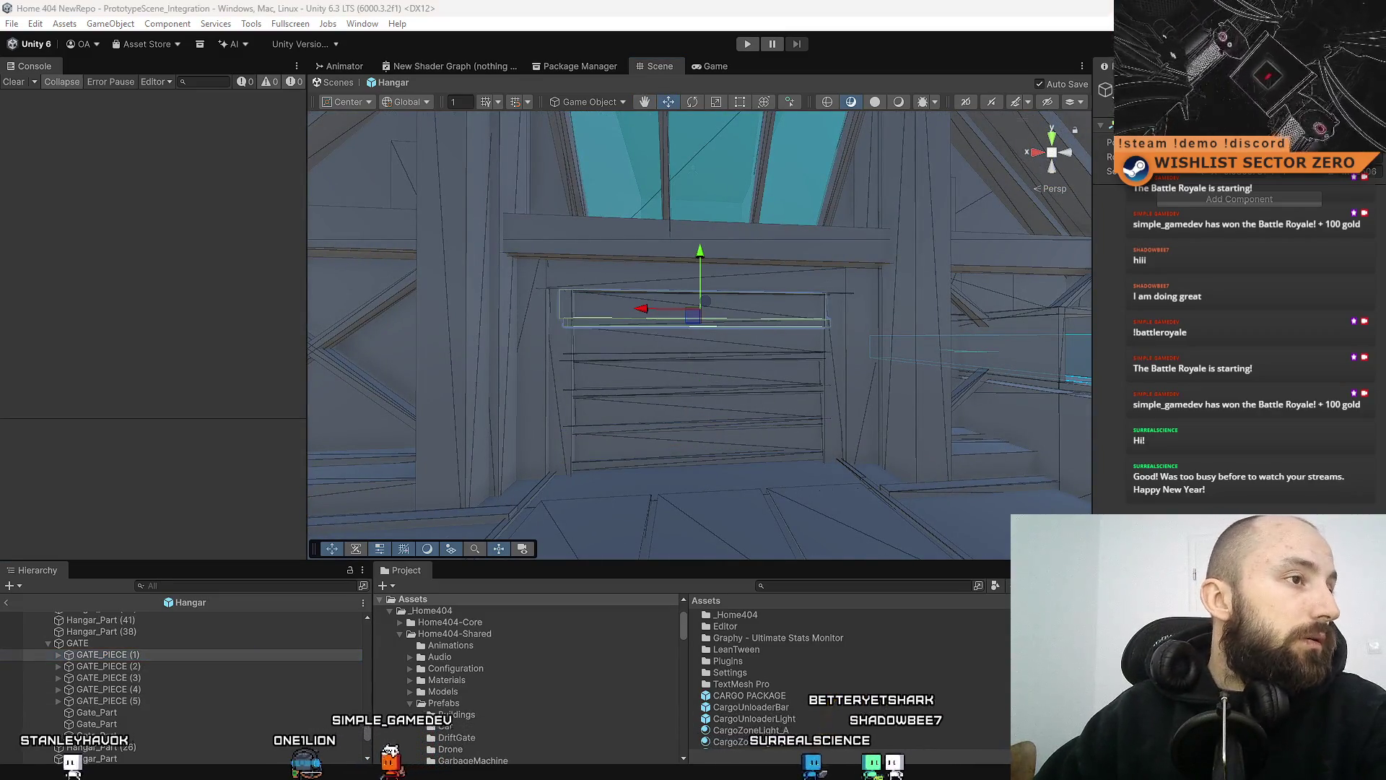
{"action": "left_click", "coordinate": [693, 354]}
{"action": "left_click", "coordinate": [693, 389]}
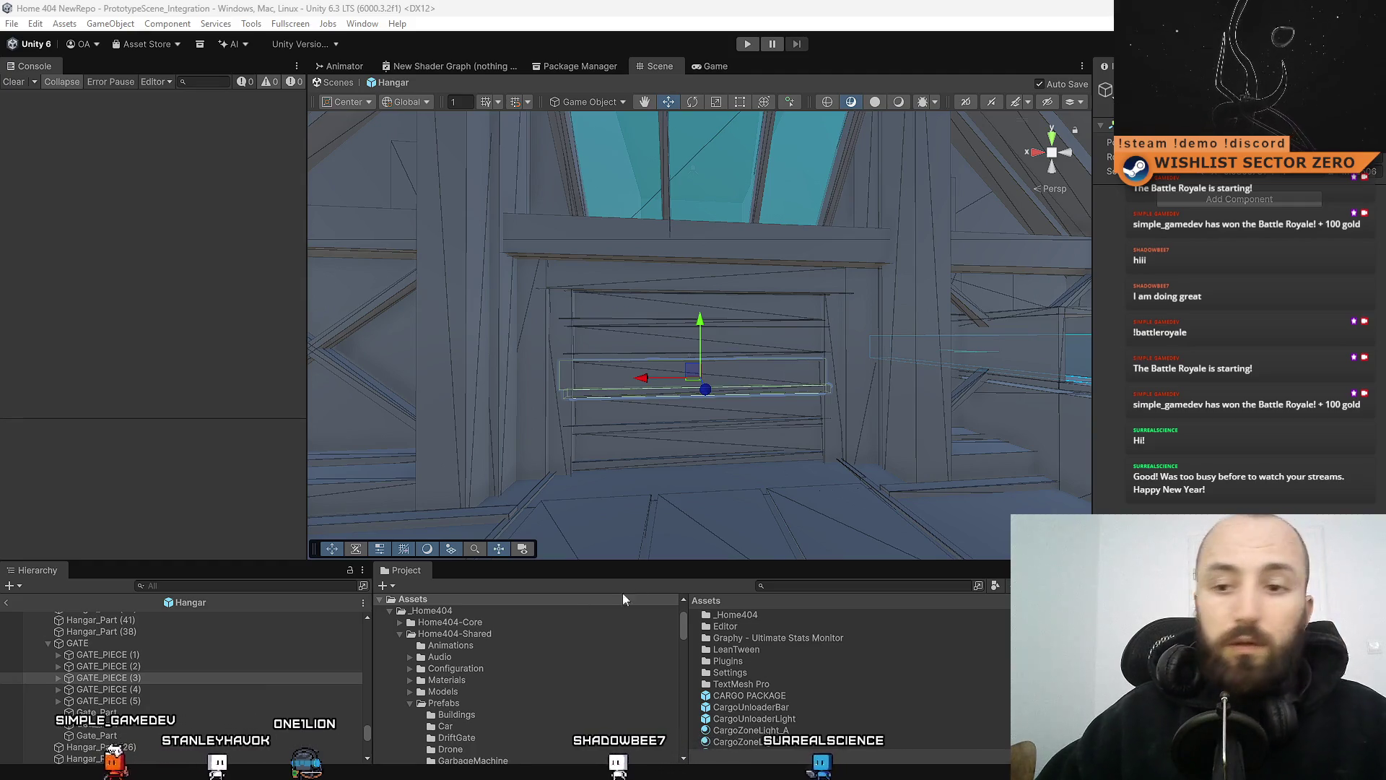
{"action": "left_click", "coordinate": [130, 655]}
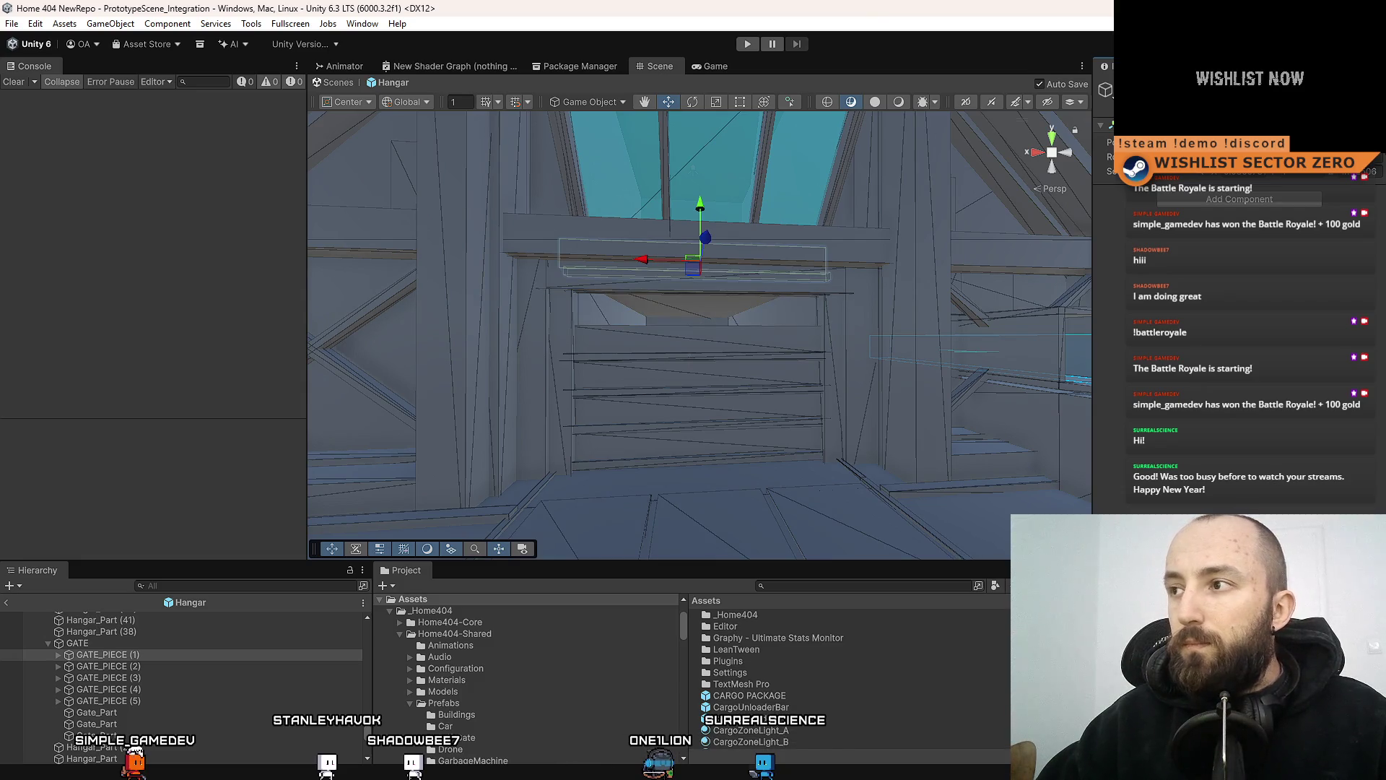
{"action": "left_click", "coordinate": [79, 666]}
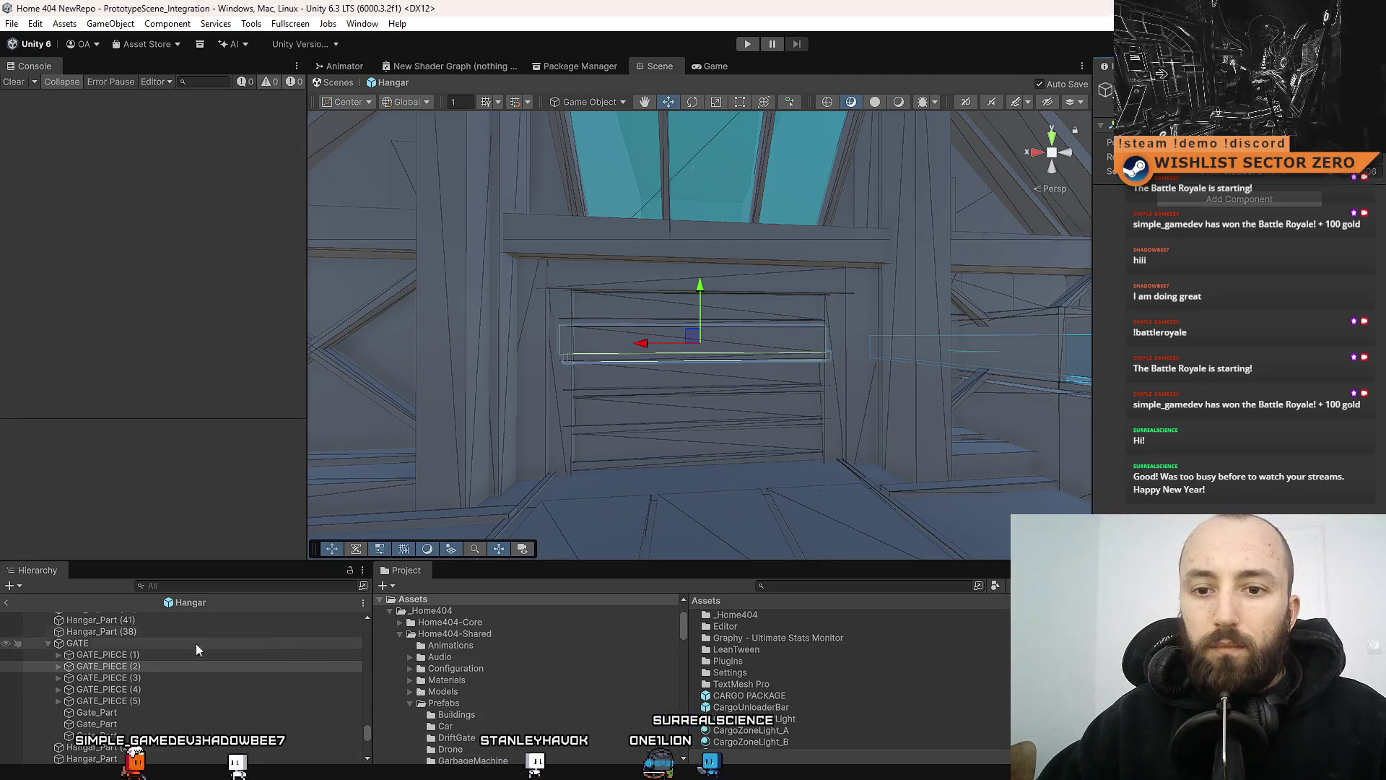
{"action": "left_click", "coordinate": [146, 678]}
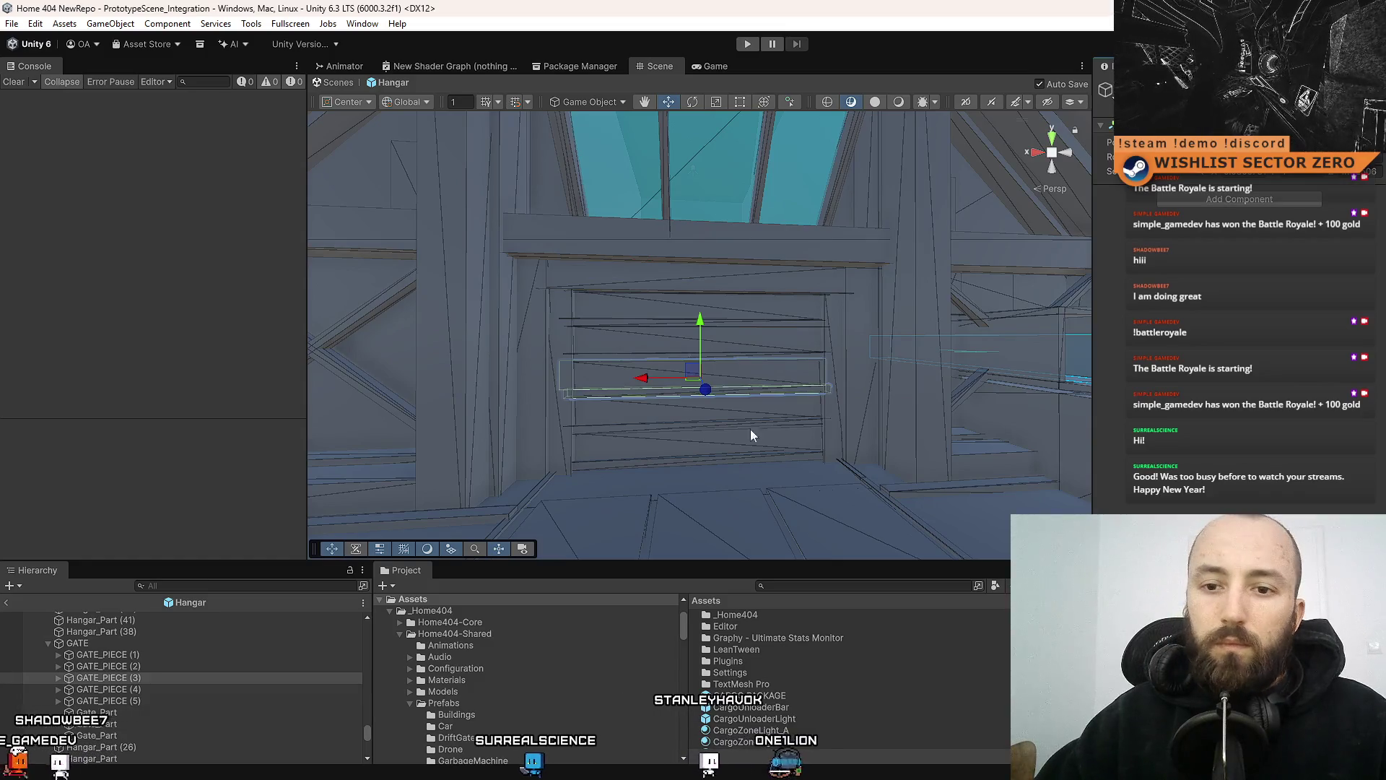
{"action": "left_click", "coordinate": [144, 690]}
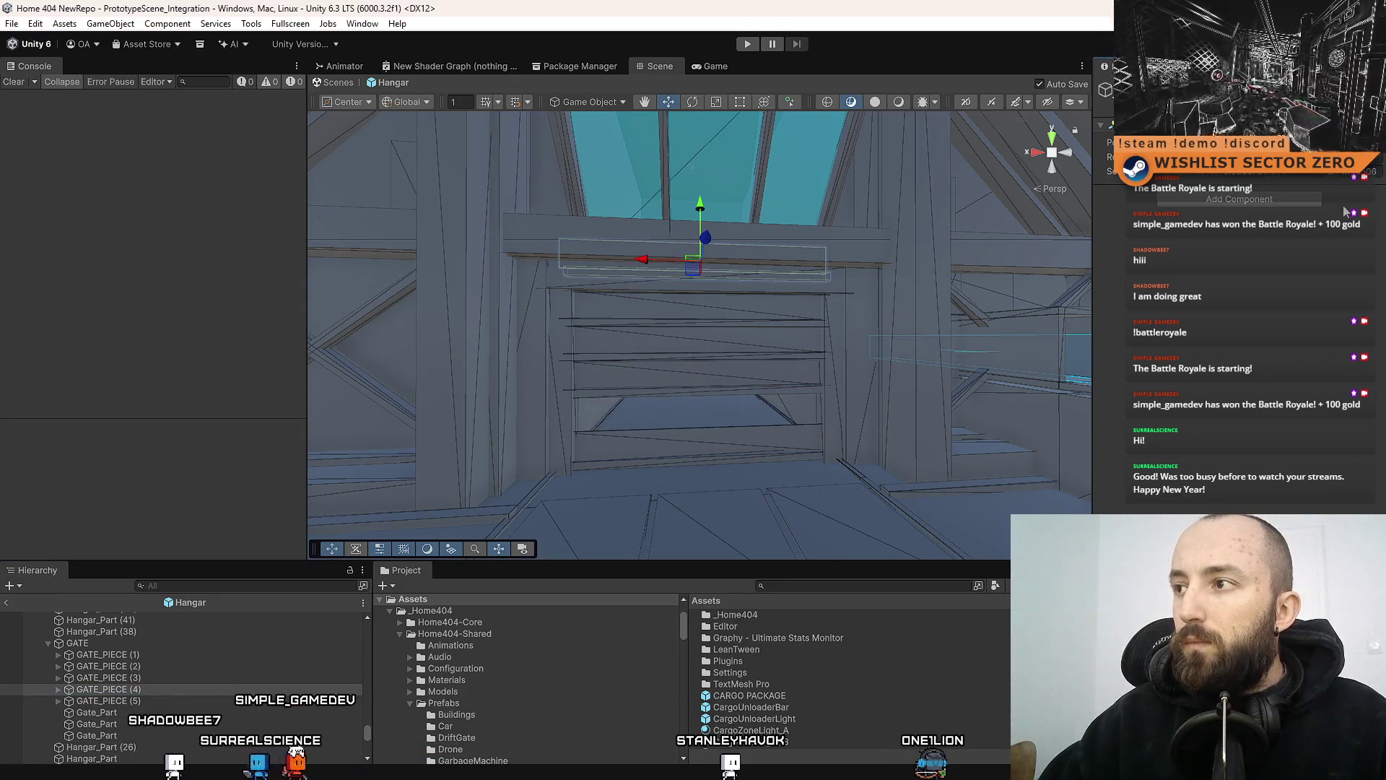
{"action": "left_click", "coordinate": [123, 700]}
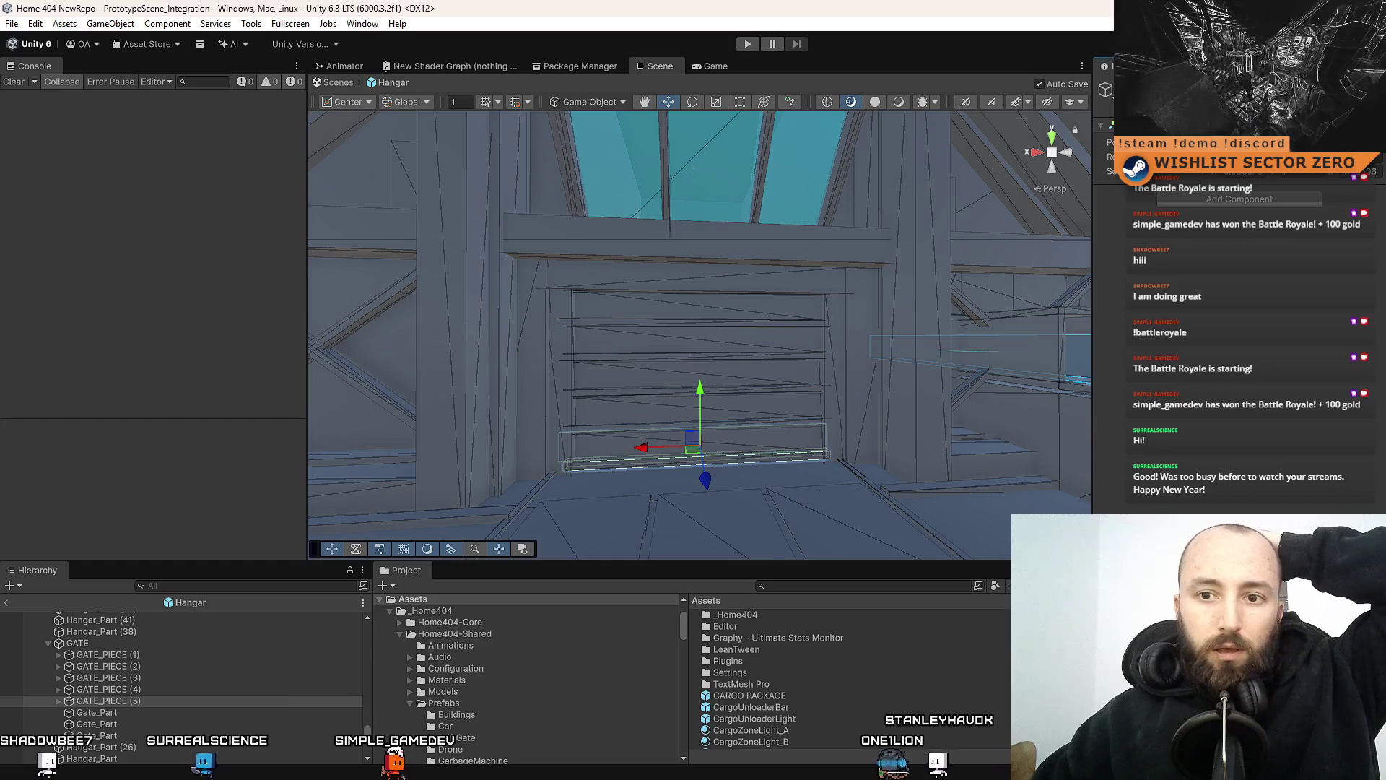
{"action": "left_click", "coordinate": [162, 655]}
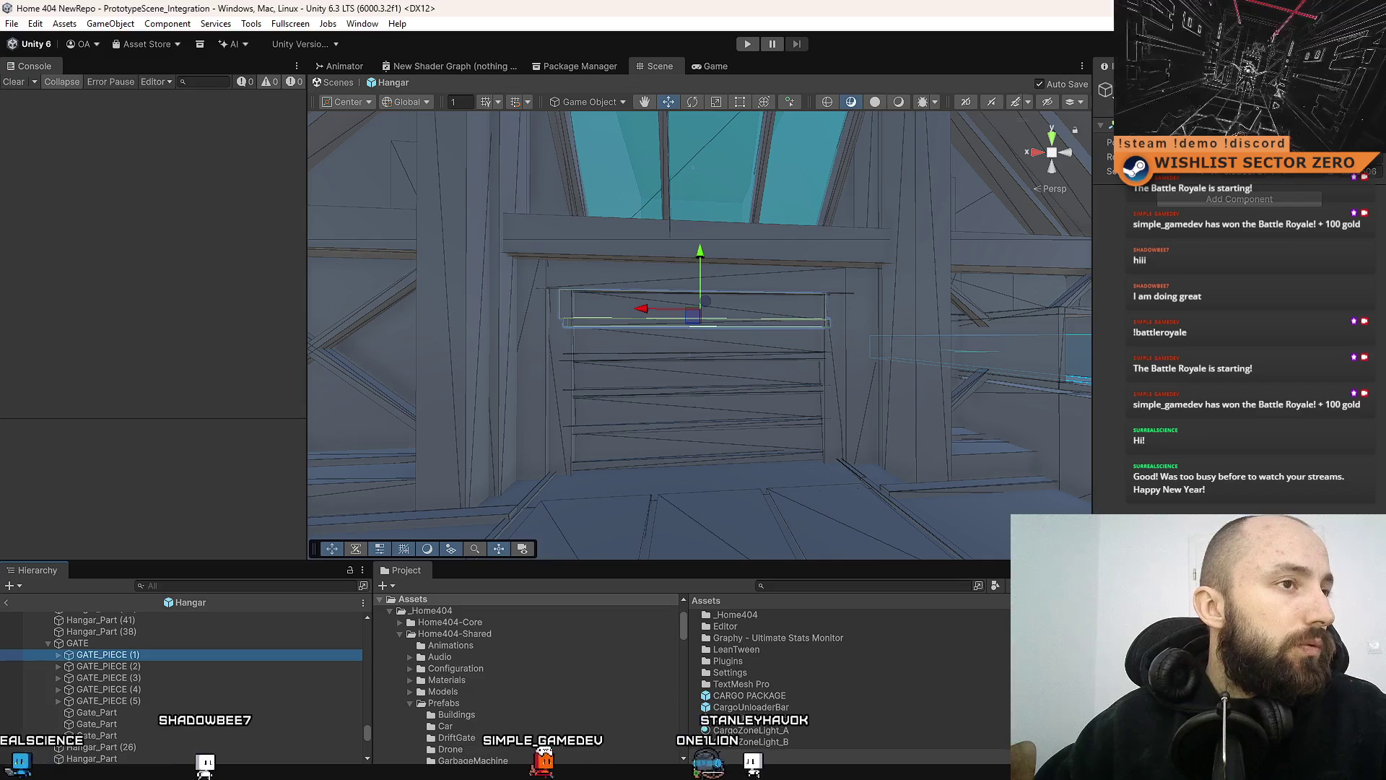
{"action": "key", "text": "f"}
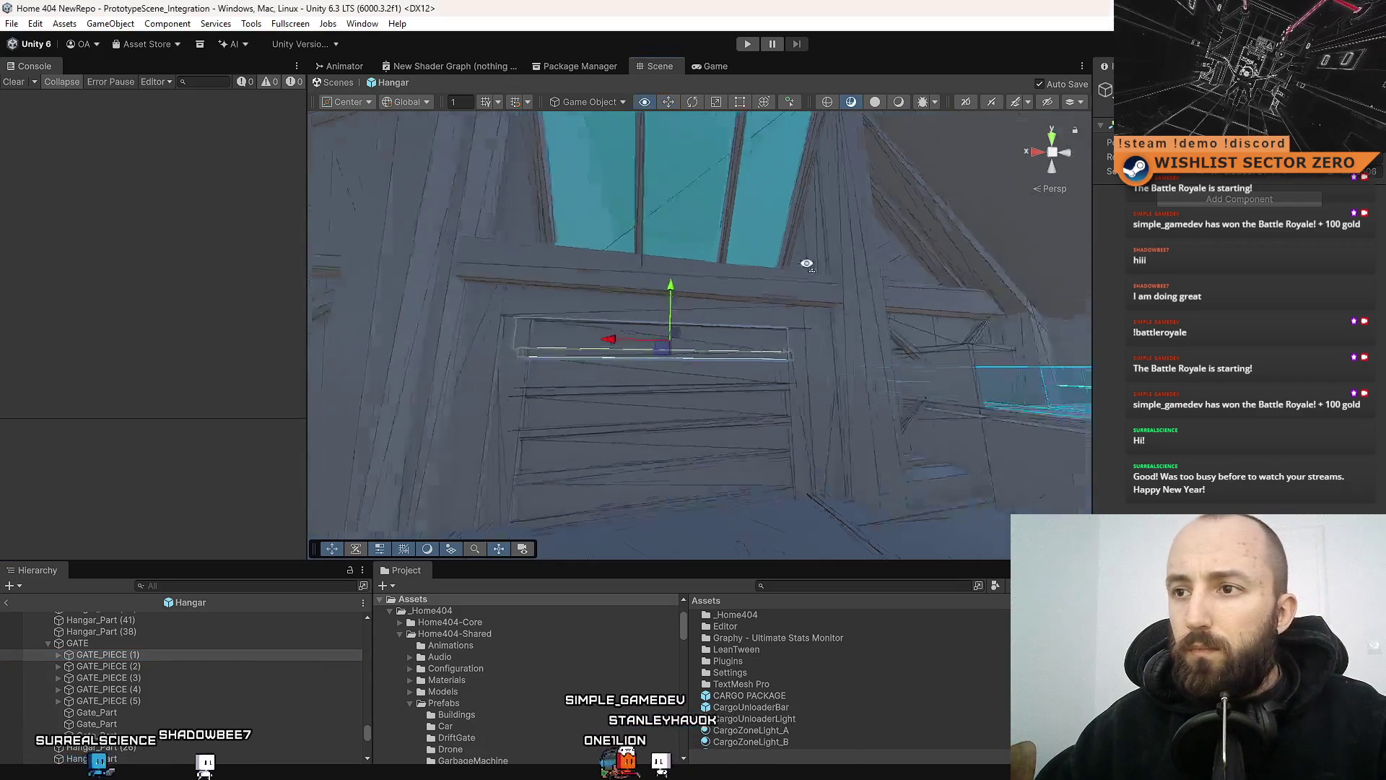
Raise the top slat GATE_PIECE (1) higher in the hangar doorway
{"action": "mouse_move", "coordinate": [738, 301]}
{"action": "left_mouse_down"}
{"action": "mouse_move", "coordinate": [811, 201]}
{"action": "mouse_move", "coordinate": [756, 218]}
{"action": "mouse_move", "coordinate": [803, 208]}
{"action": "left_mouse_up"}
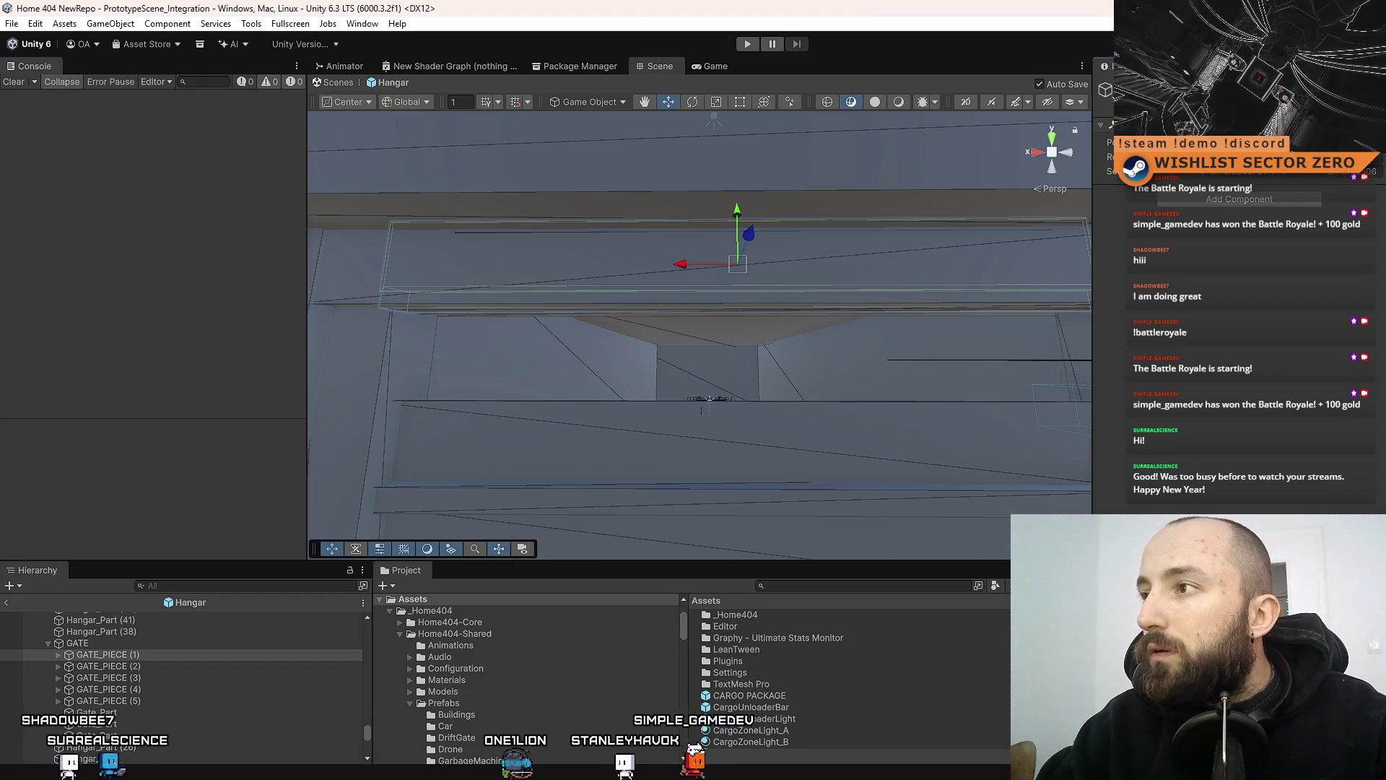
{"action": "left_click_drag", "start_coordinate": [736, 210], "coordinate": [737, 205]}
{"action": "mouse_move", "coordinate": [666, 359]}
{"action": "left_mouse_down"}
{"action": "mouse_move", "coordinate": [477, 365]}
{"action": "mouse_move", "coordinate": [782, 359]}
{"action": "mouse_move", "coordinate": [712, 396]}
{"action": "mouse_move", "coordinate": [679, 364]}
{"action": "left_mouse_up"}
Compare the heights of slats GATE_PIECE (2) through (5) against the top slat
{"action": "left_click", "coordinate": [139, 667]}
{"action": "left_click", "coordinate": [1286, 254]}
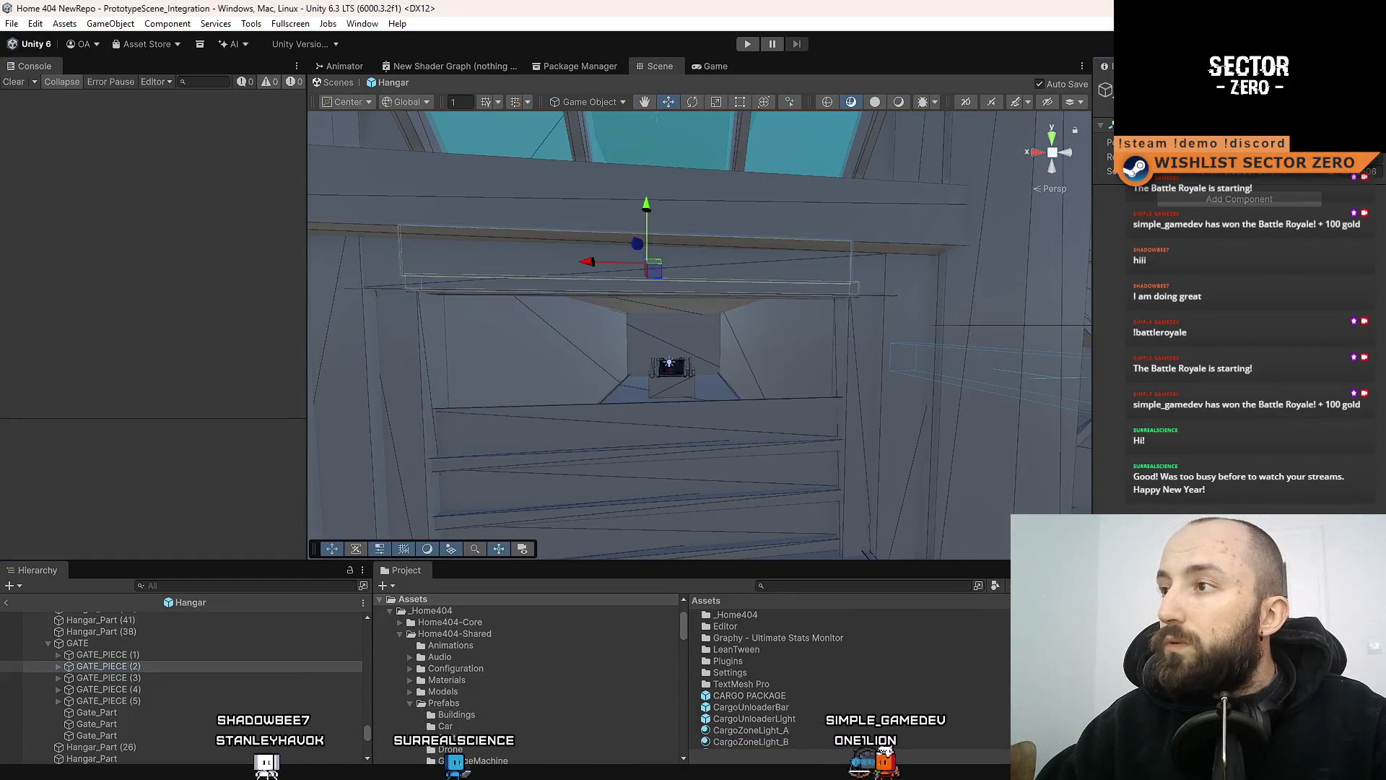
{"action": "left_click", "coordinate": [205, 679]}
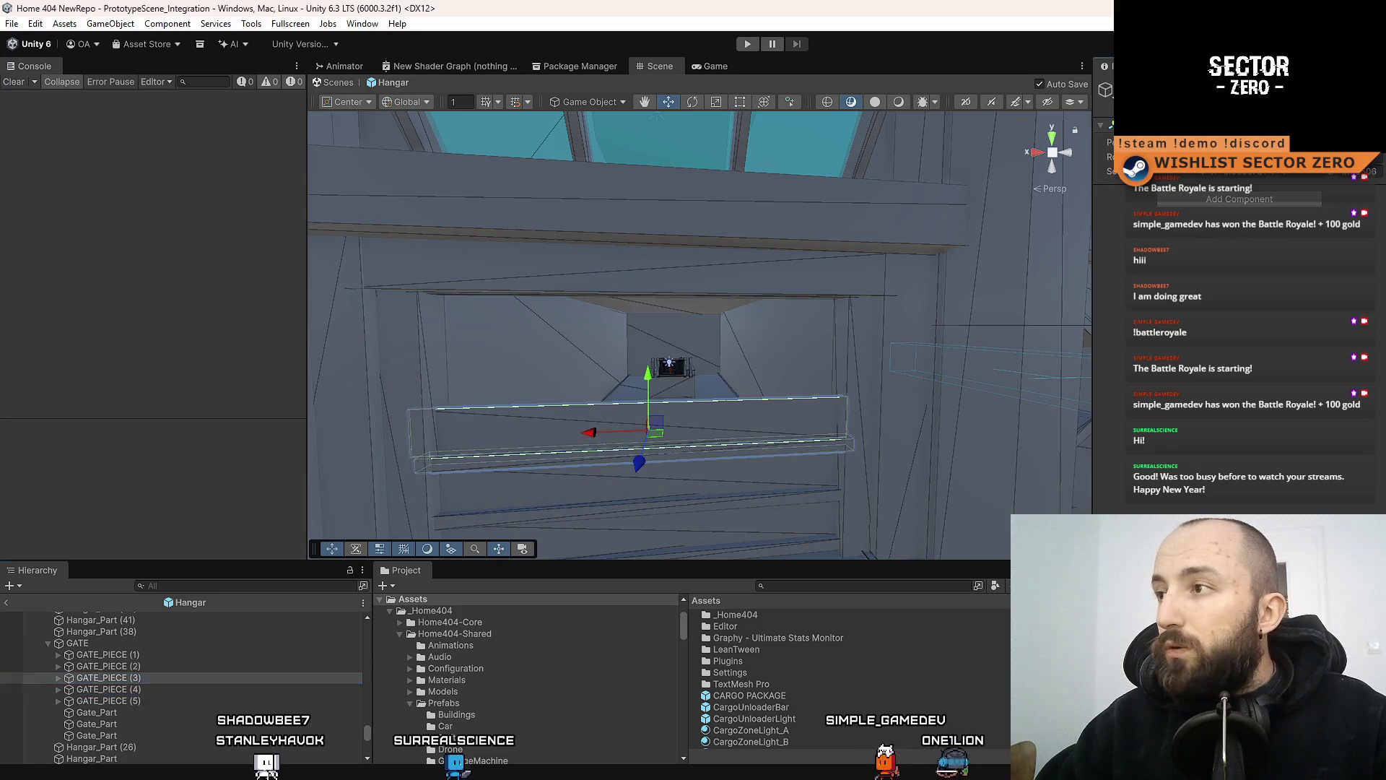
{"action": "left_click", "coordinate": [162, 688]}
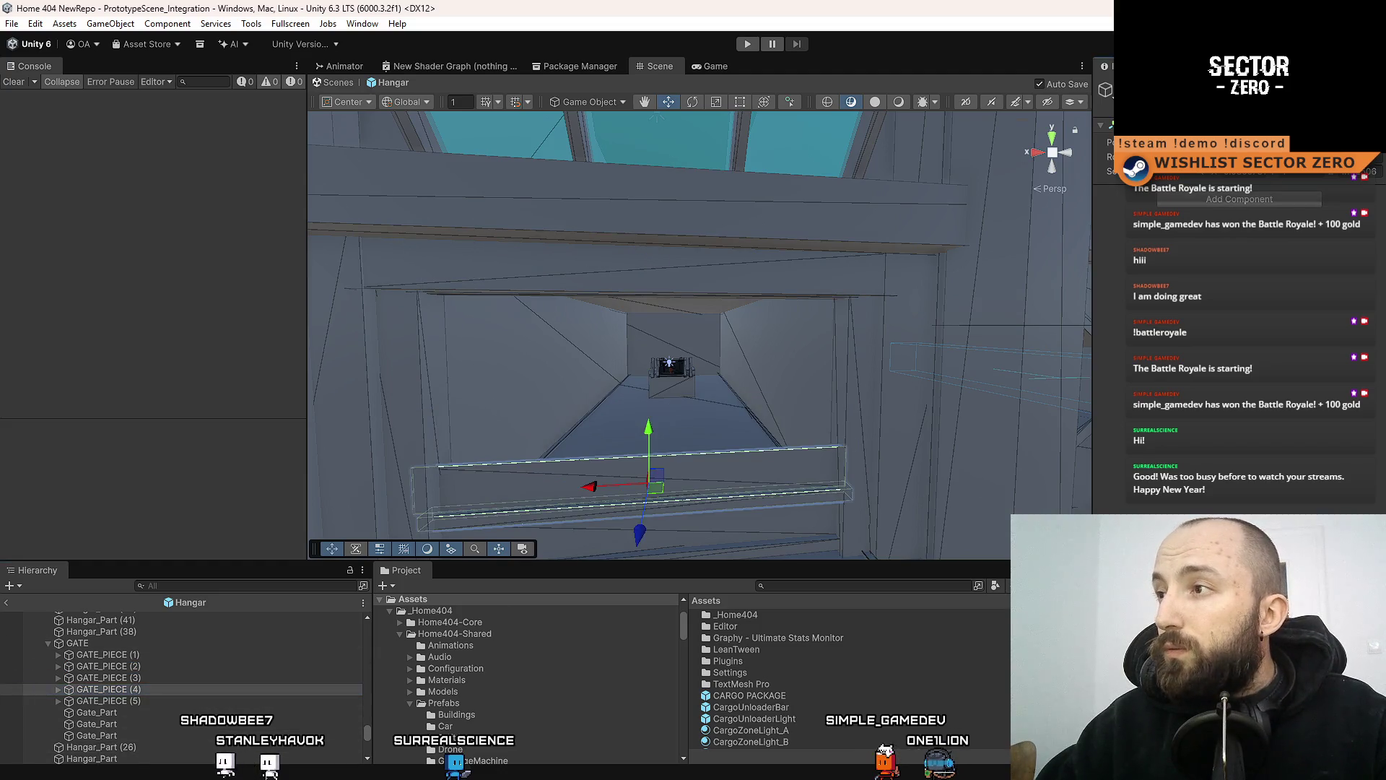
{"action": "left_click", "coordinate": [122, 700]}
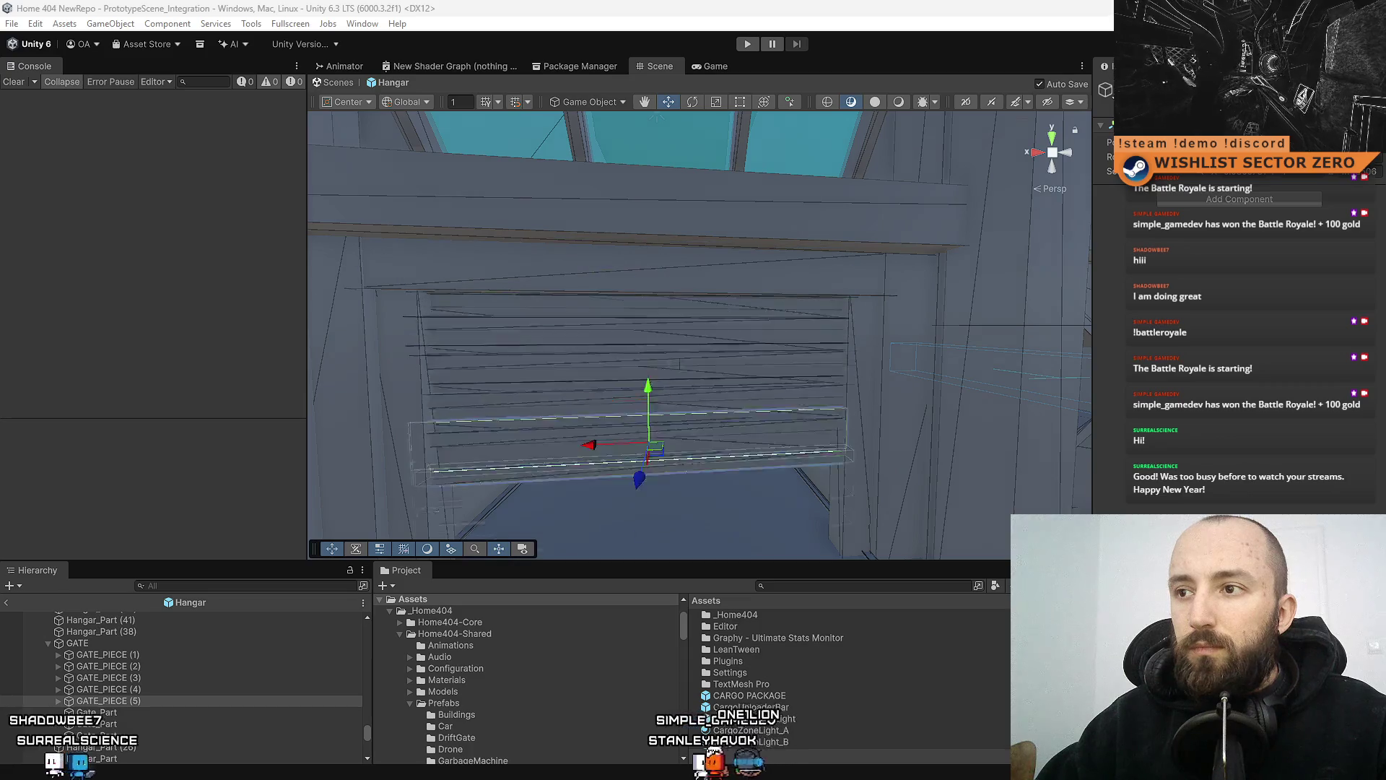
{"action": "mouse_move", "coordinate": [725, 272]}
{"action": "left_mouse_down"}
{"action": "mouse_move", "coordinate": [433, 479]}
{"action": "mouse_move", "coordinate": [804, 356]}
{"action": "mouse_move", "coordinate": [597, 303]}
{"action": "mouse_move", "coordinate": [722, 302]}
{"action": "left_mouse_up"}
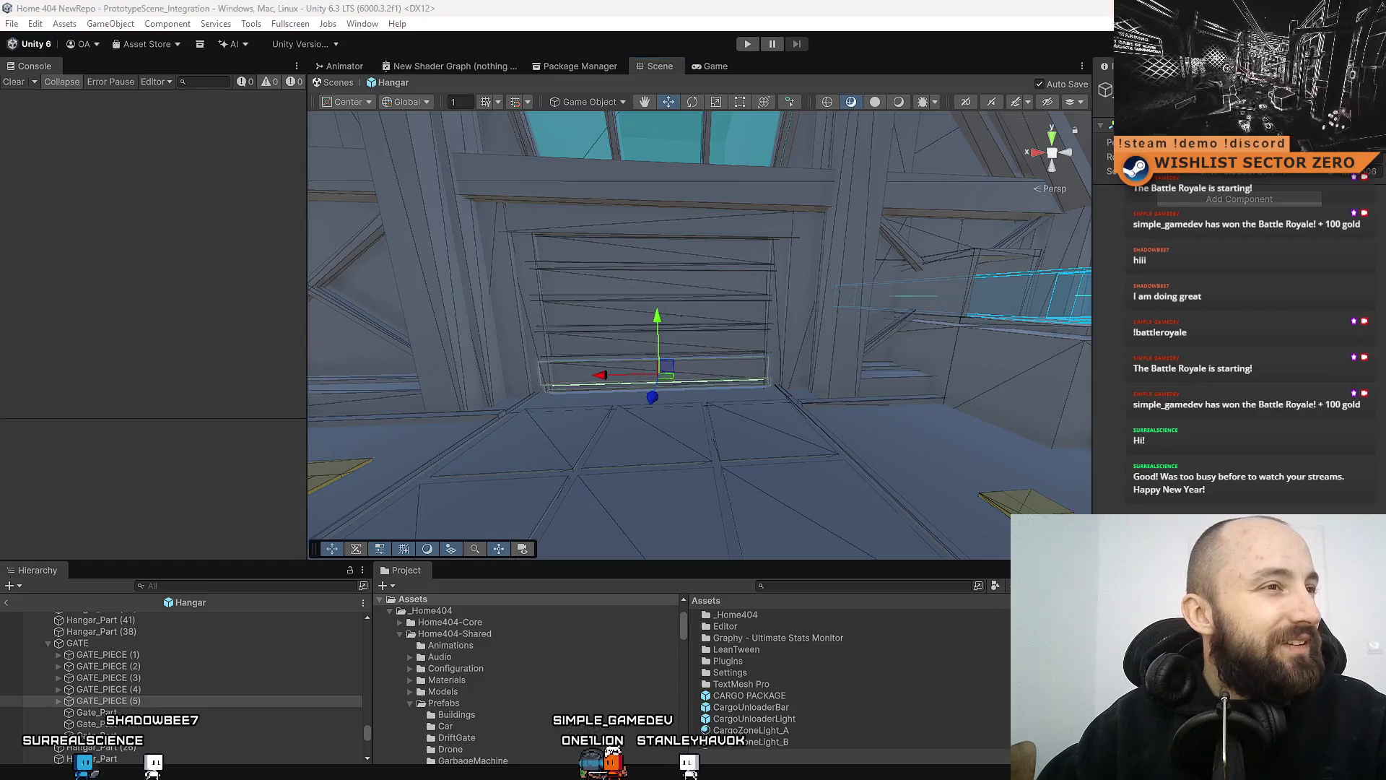
{"action": "left_click", "coordinate": [102, 654], "text": "shift"}
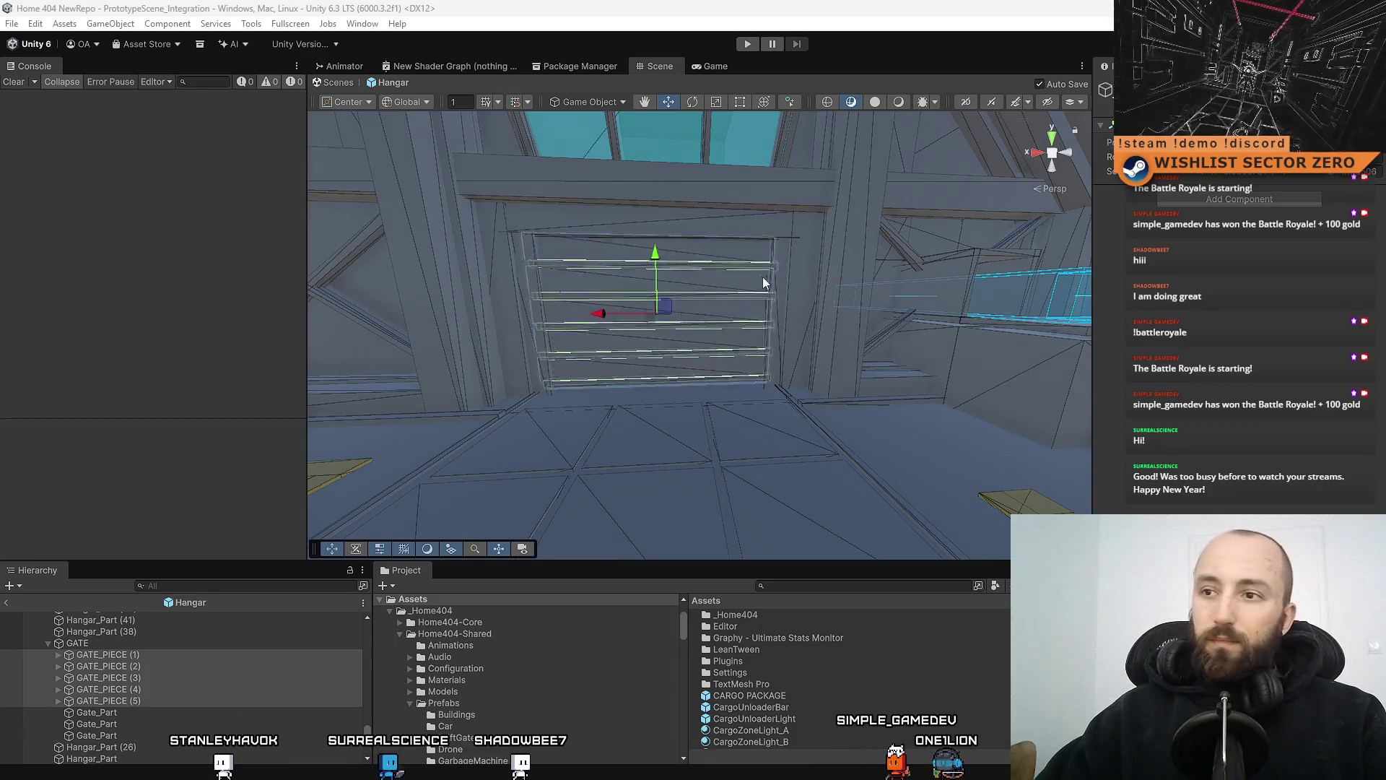
{"action": "scroll", "coordinate": [764, 276], "scroll_direction": "up", "scroll_amount": 5}
{"action": "scroll", "coordinate": [989, 708], "scroll_direction": "up", "scroll_amount": 2, "text": "ctrl"}
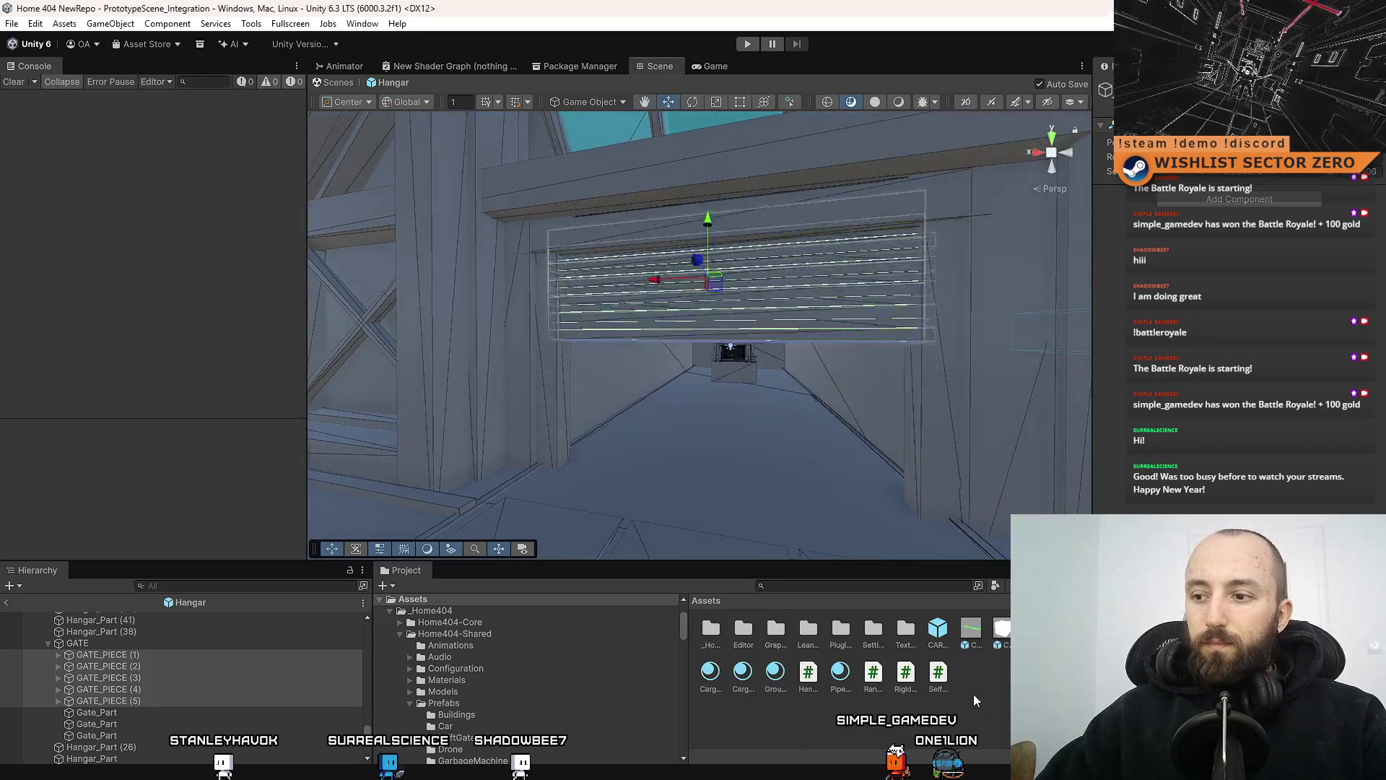
{"action": "left_click", "coordinate": [973, 695]}
{"action": "scroll", "coordinate": [756, 379], "scroll_direction": "down", "scroll_amount": 5}
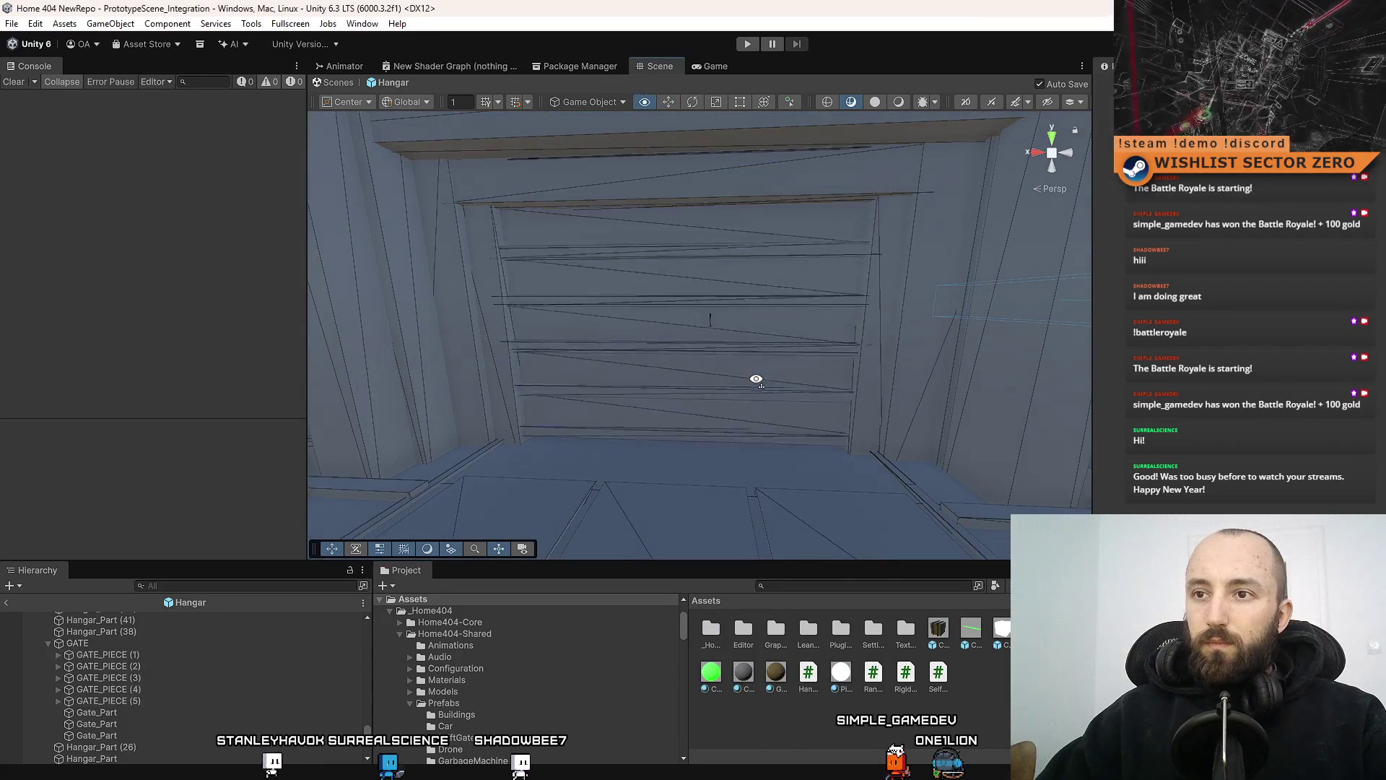
{"action": "key", "text": "w"}
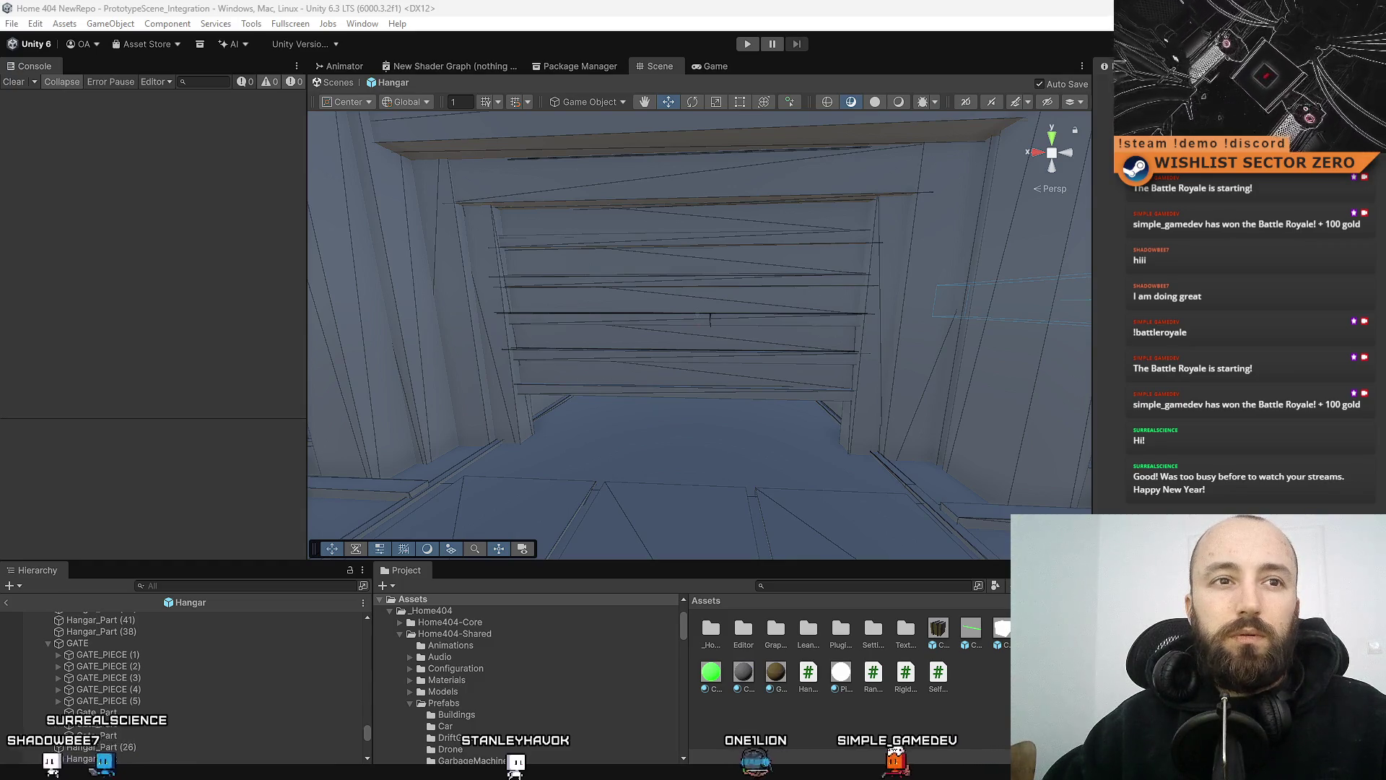
{"action": "left_click", "coordinate": [101, 678]}
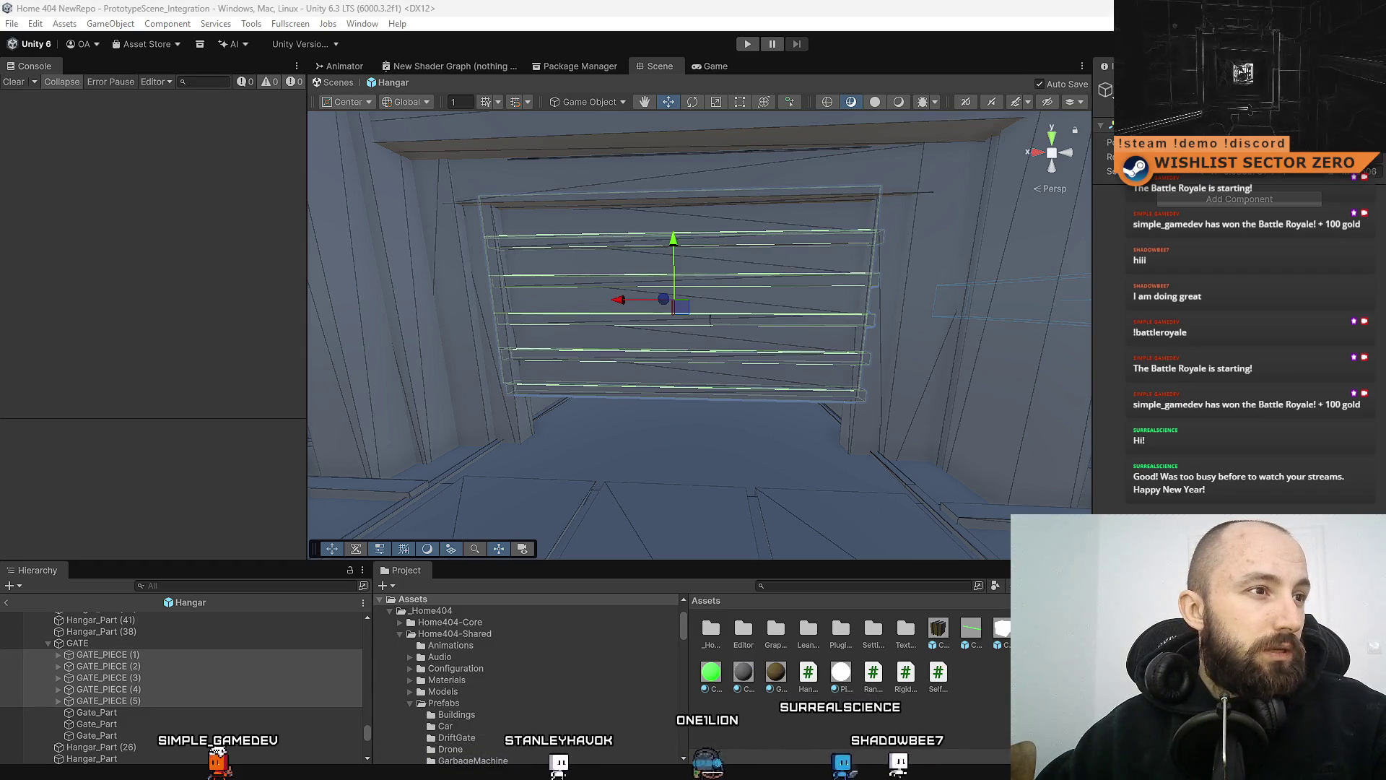
{"action": "left_click", "coordinate": [108, 700]}
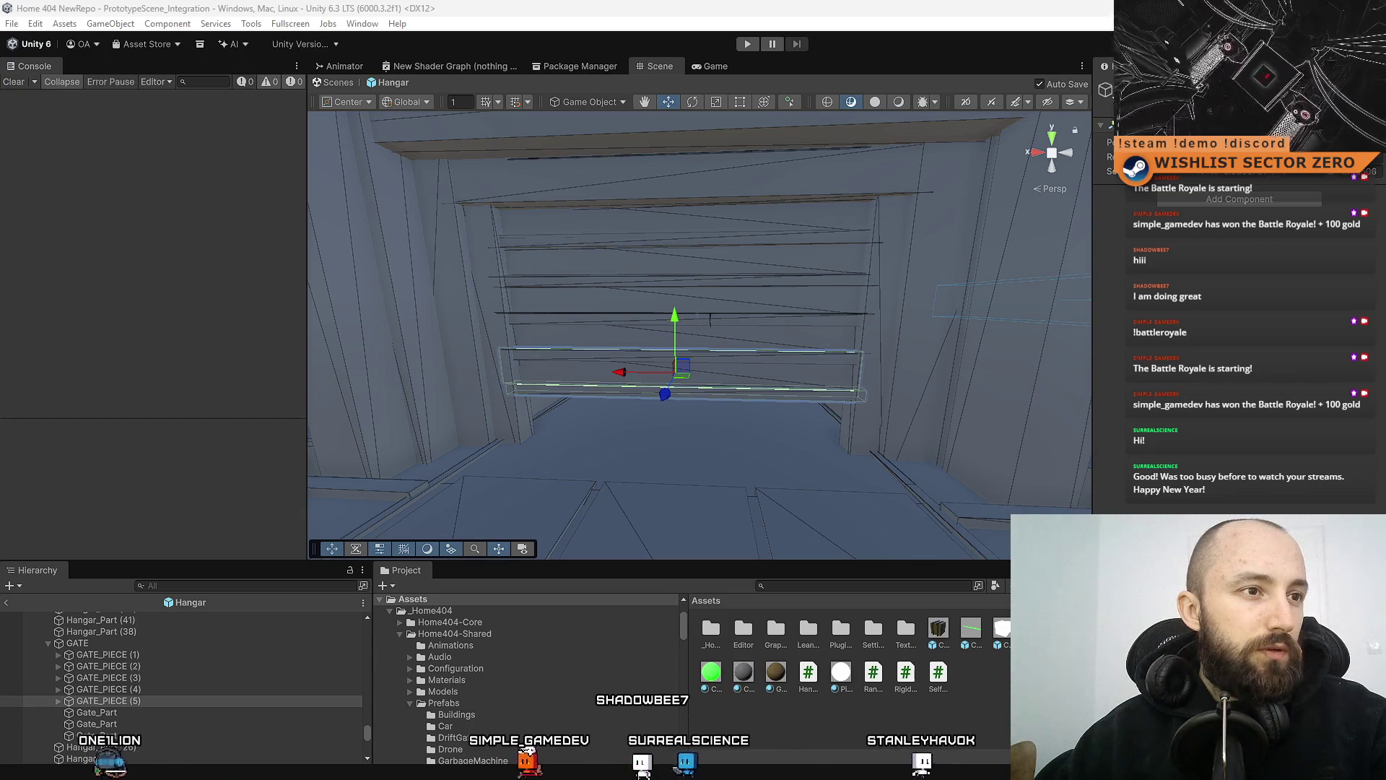
Undo and redo the moves on GATE_PIECE (5), (4) and (3)
{"action": "key", "text": "ctrl+z"}
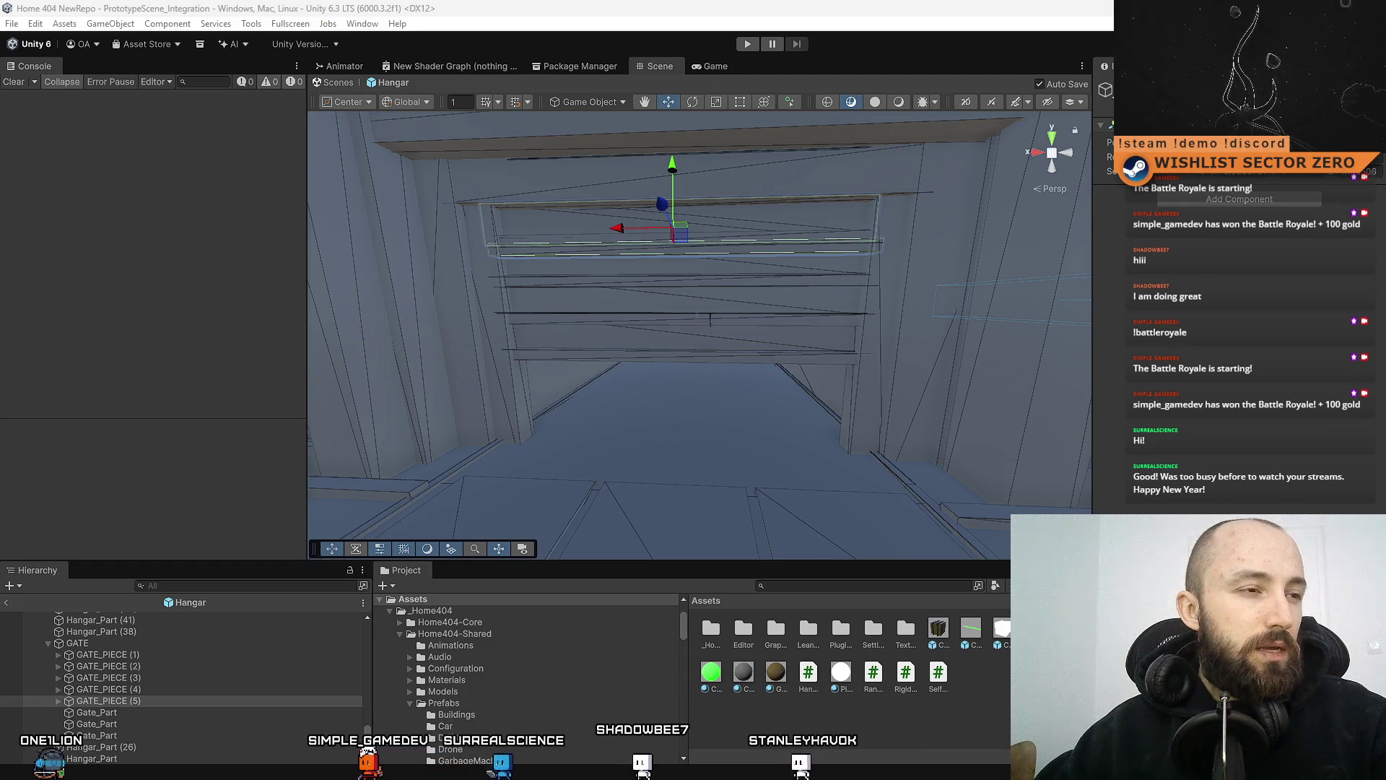
{"action": "left_click", "coordinate": [109, 688]}
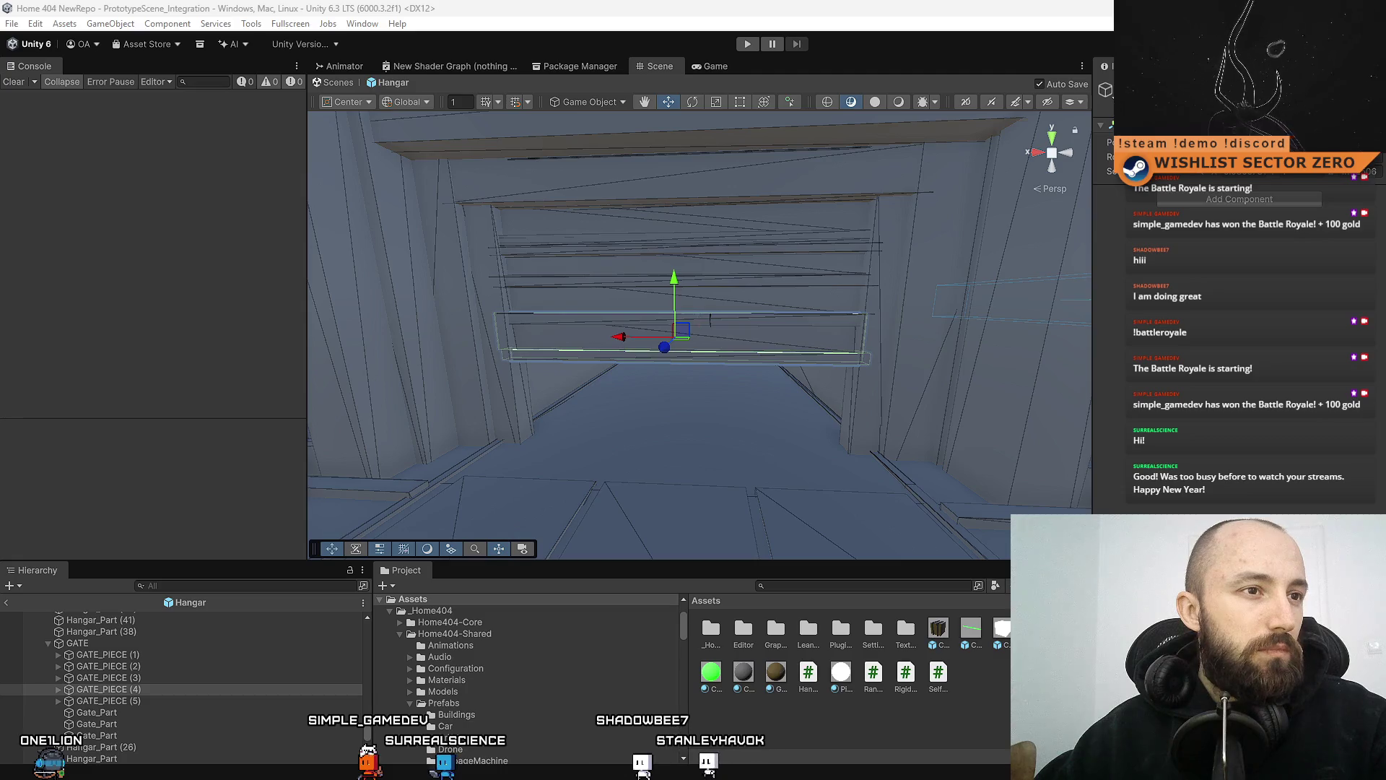
{"action": "key", "text": "ctrl+z"}
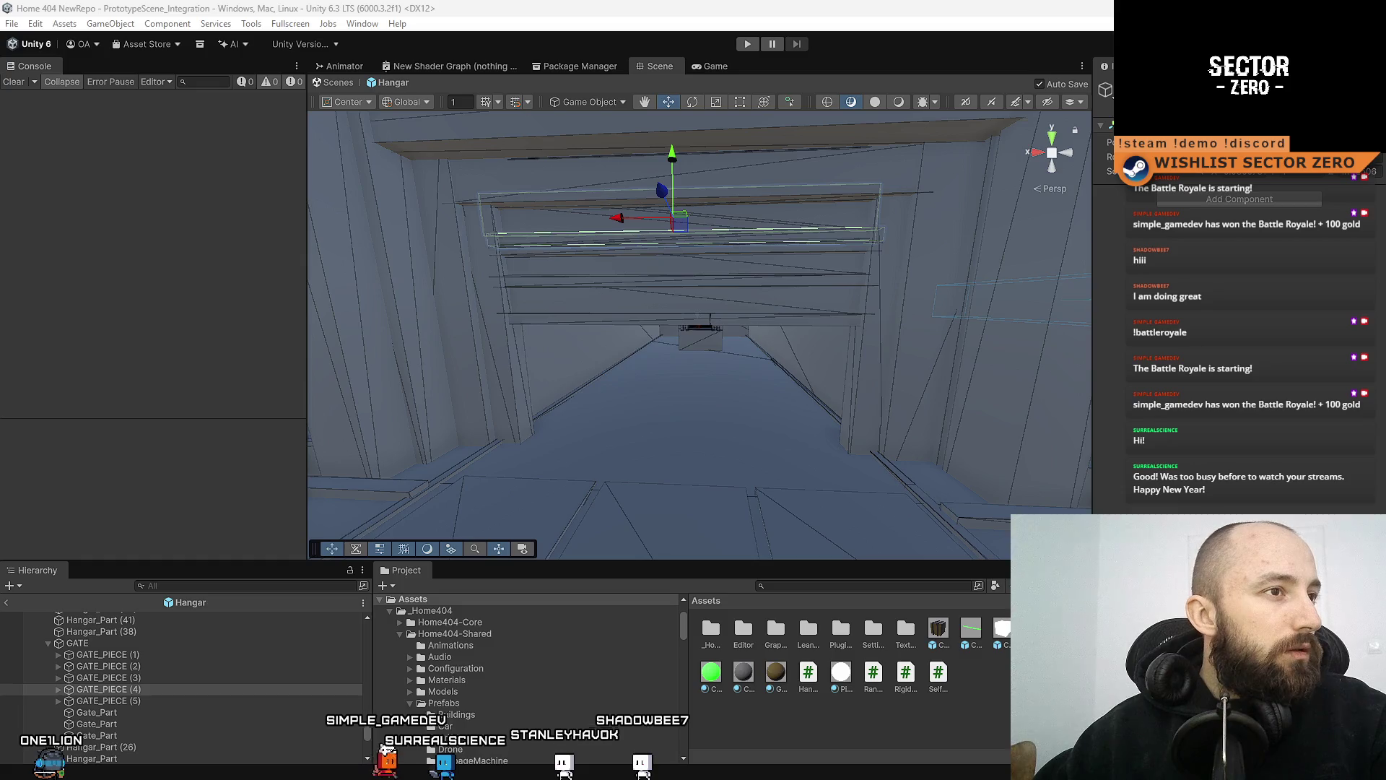
{"action": "key", "text": "ctrl+y"}
{"action": "key", "text": "ctrl+y"}
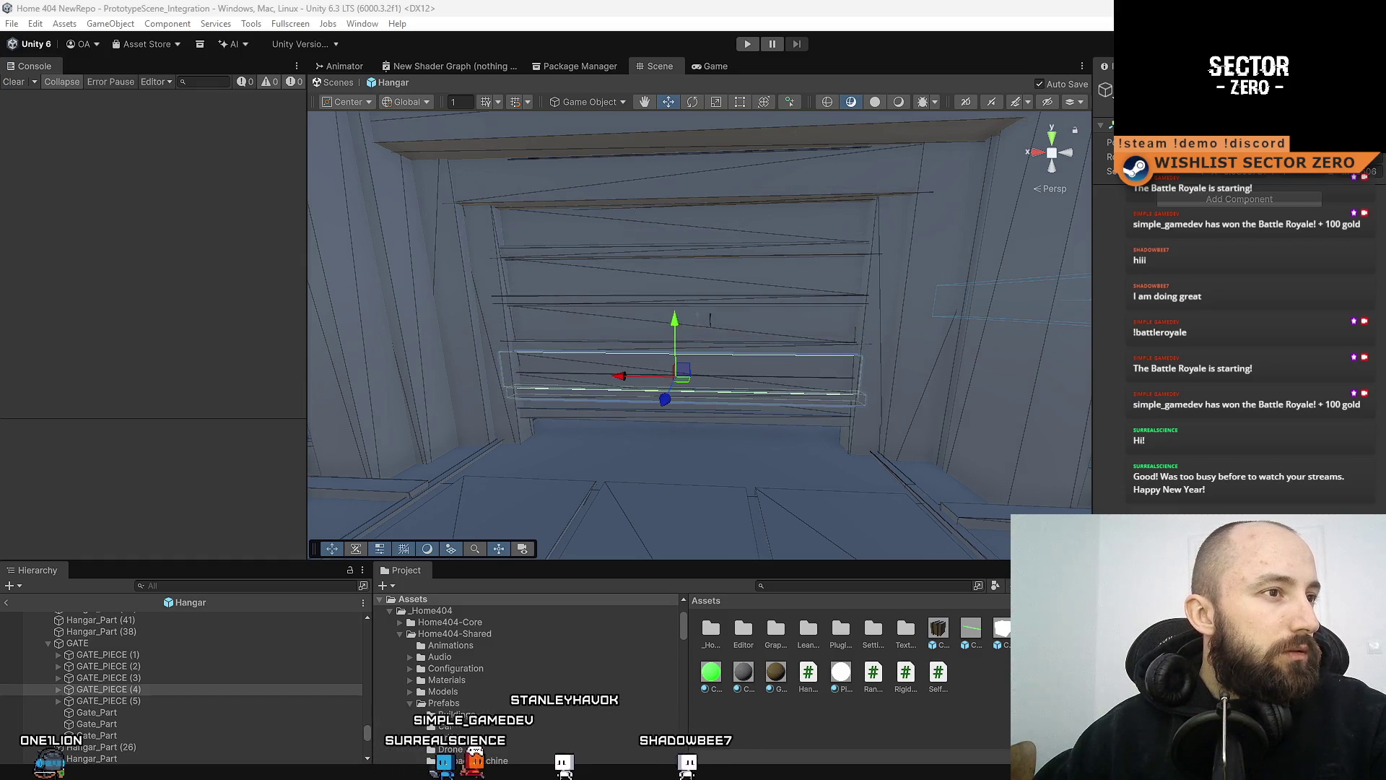
{"action": "key", "text": "ctrl+z"}
{"action": "key", "text": "ctrl+z"}
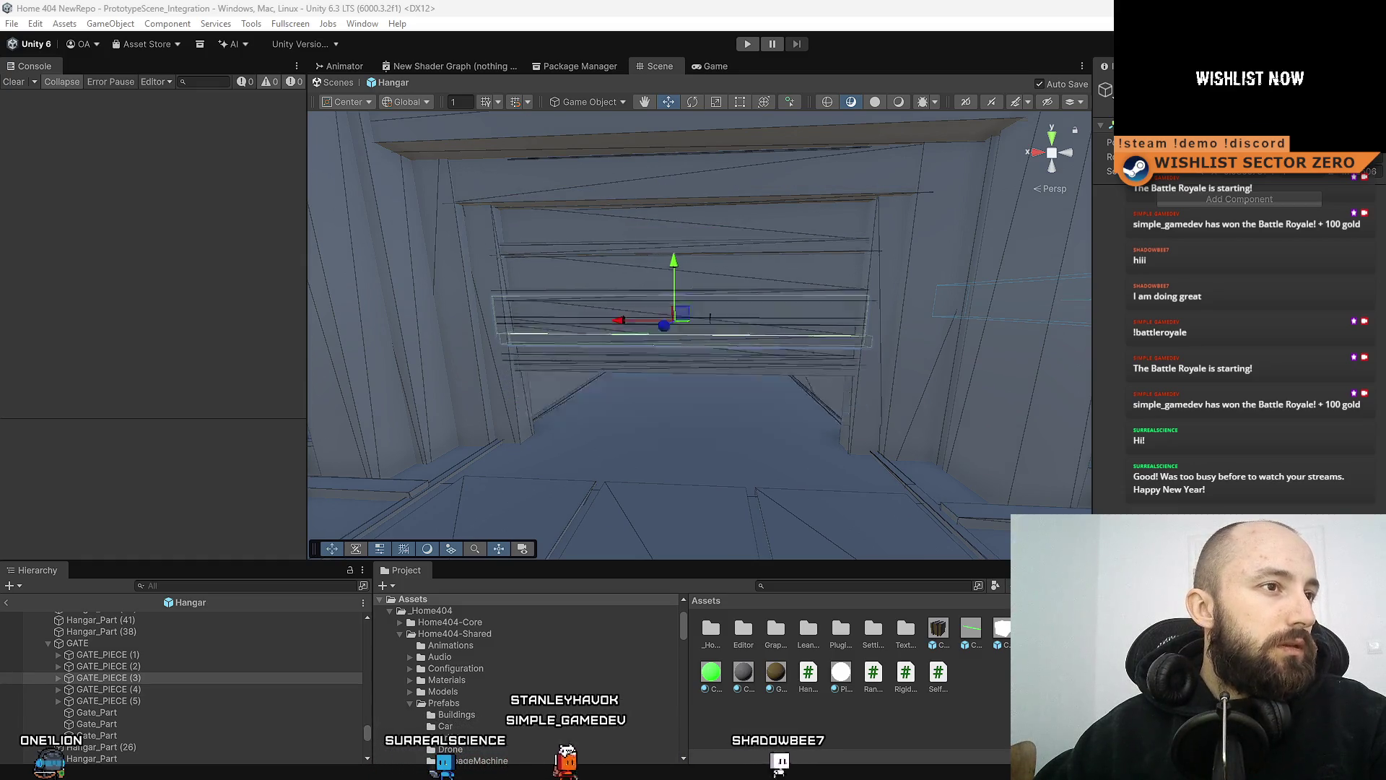
{"action": "key", "text": "ctrl+y"}
Raise GATE_PIECE (2) slightly, then select GATE_PIECE (1)–(3) together
{"action": "left_click", "coordinate": [108, 665]}
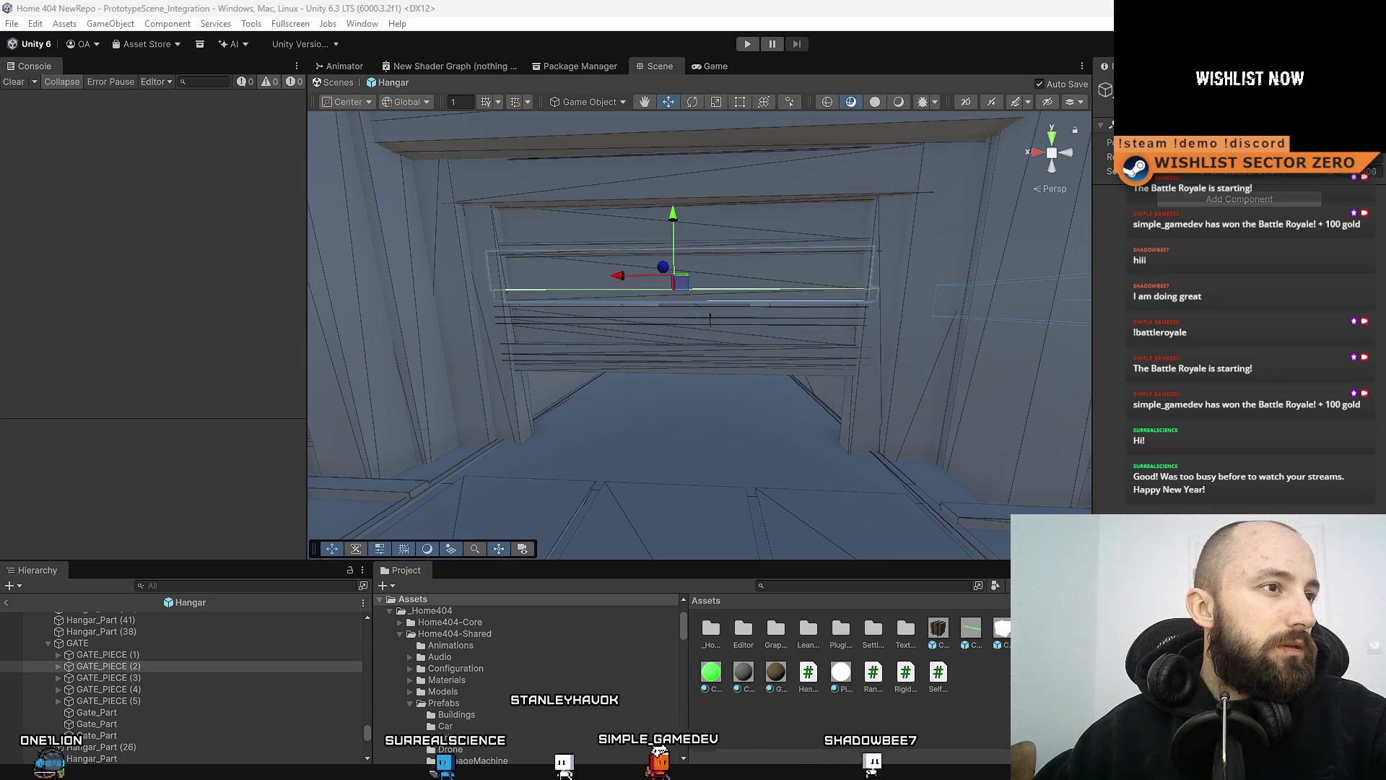
{"action": "key", "text": "ctrl+z"}
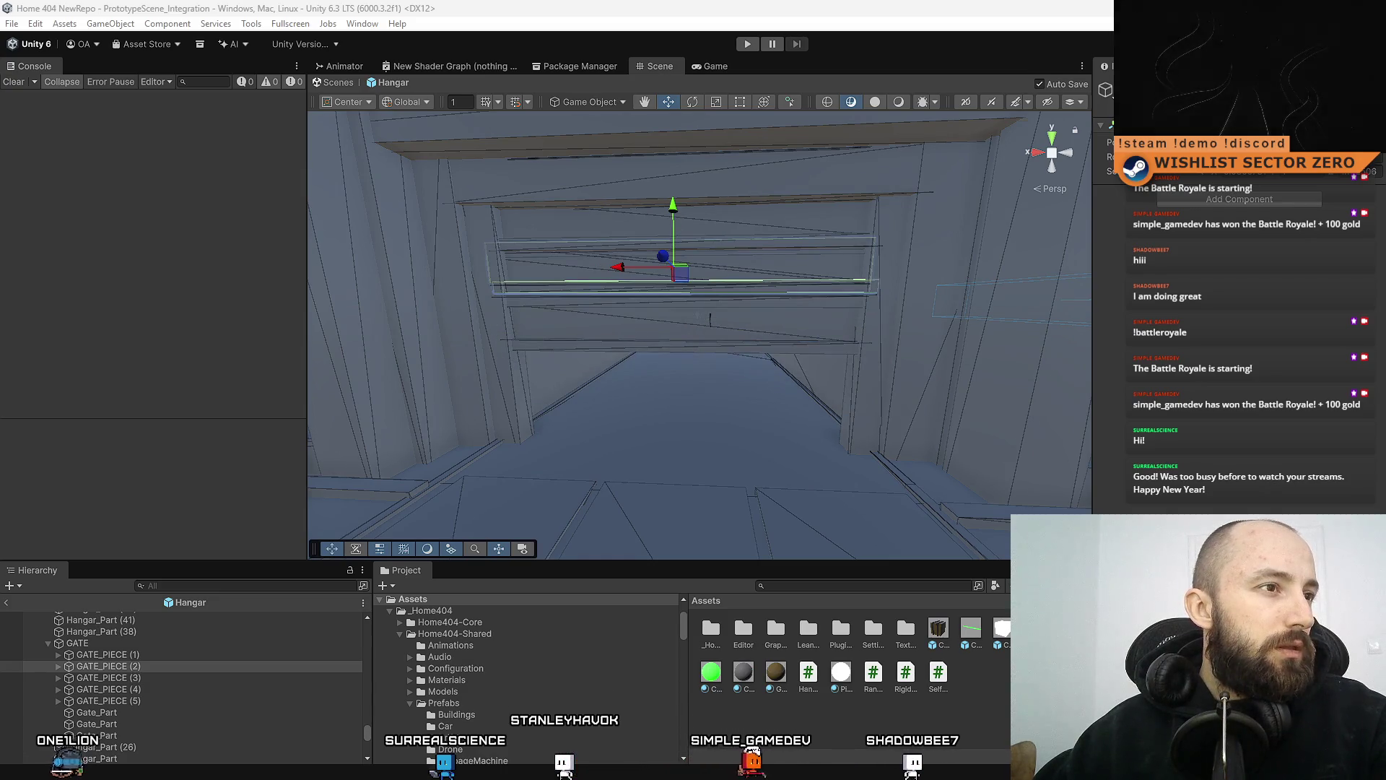
{"action": "left_click", "coordinate": [108, 654]}
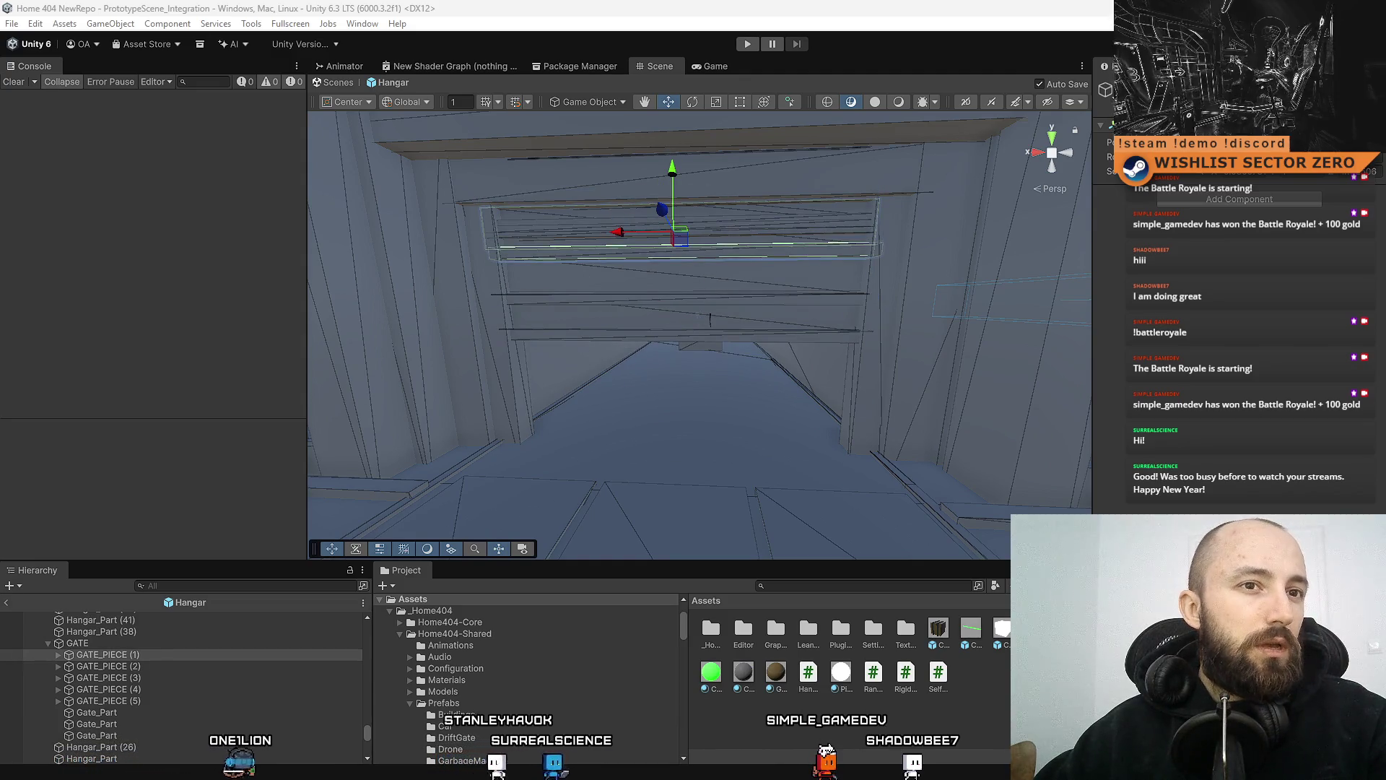
{"action": "left_click", "coordinate": [108, 677], "text": "shift"}
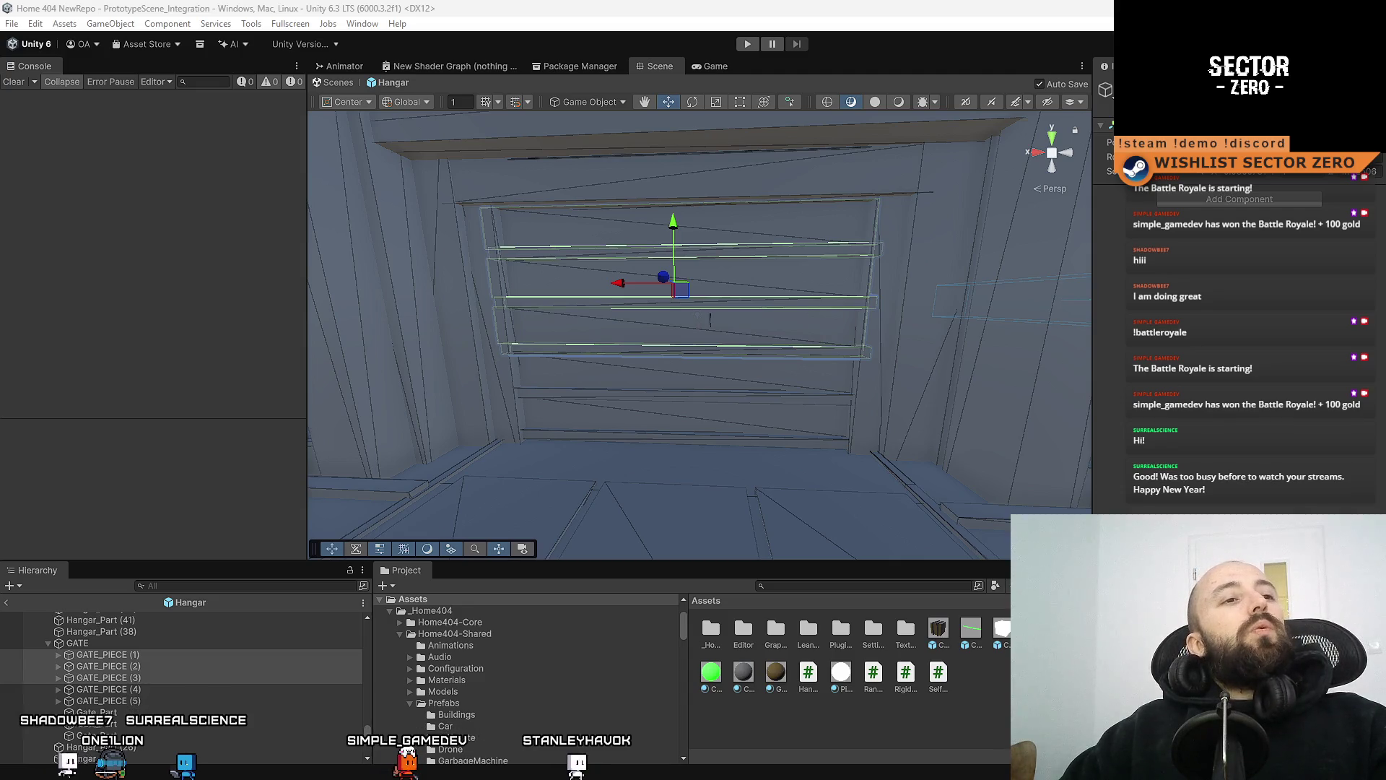
{"action": "left_click", "coordinate": [108, 689]}
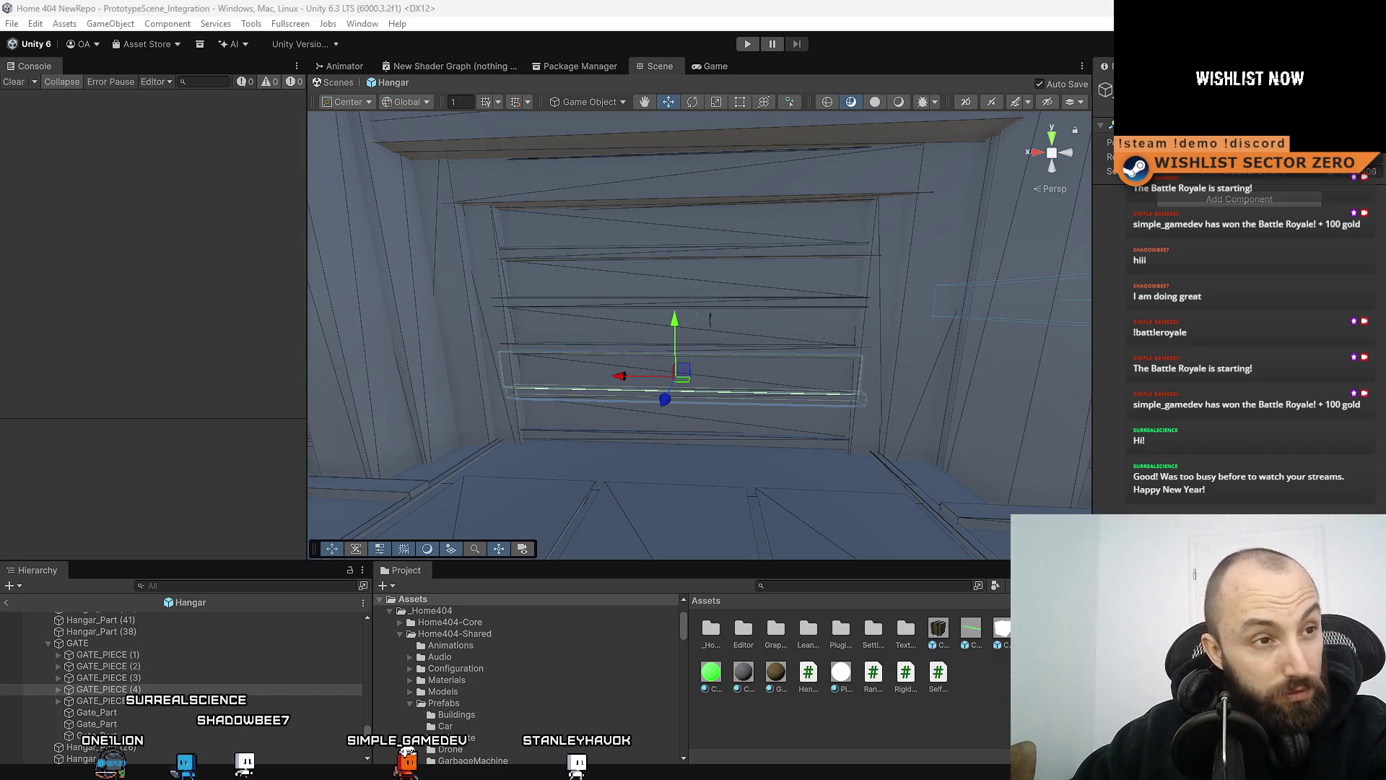
{"action": "left_click", "coordinate": [108, 678]}
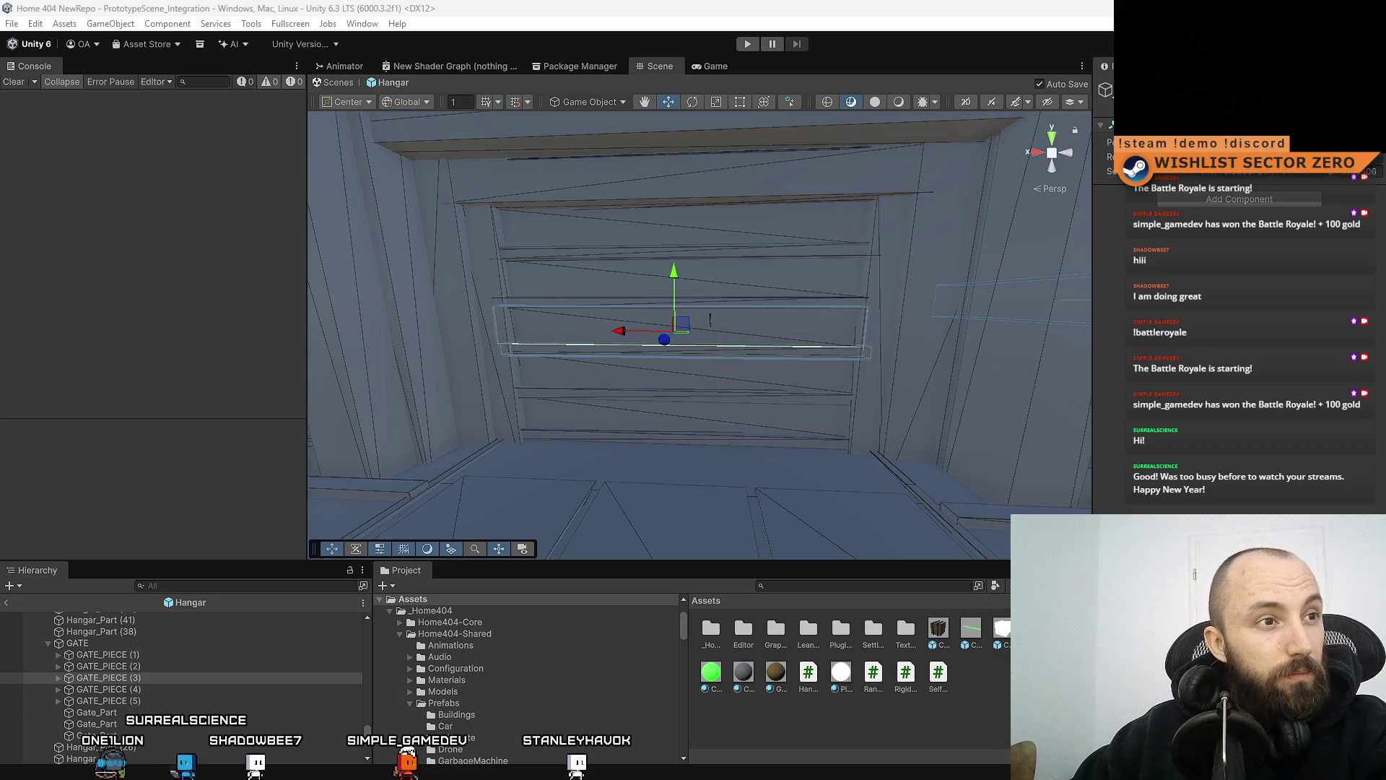
{"action": "left_click", "coordinate": [109, 666]}
{"action": "left_click", "coordinate": [109, 654]}
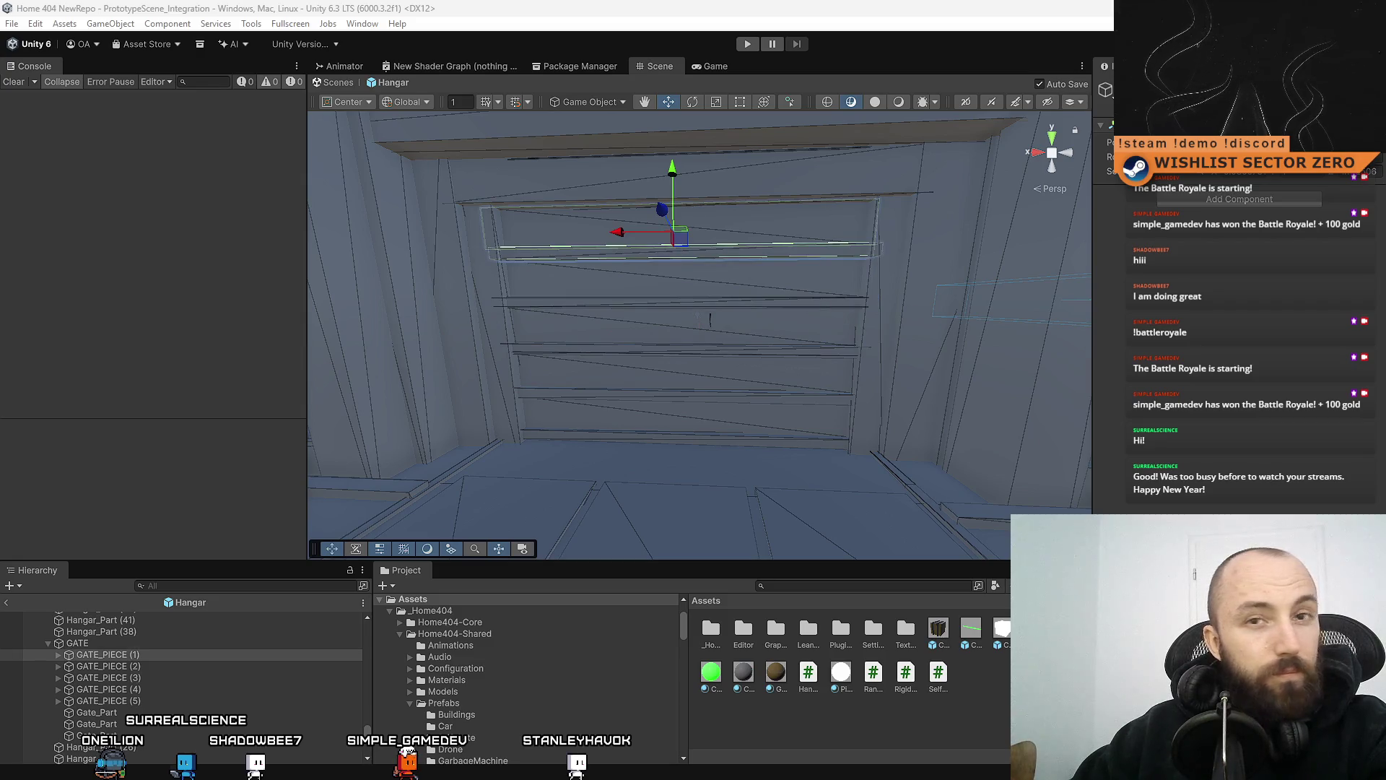